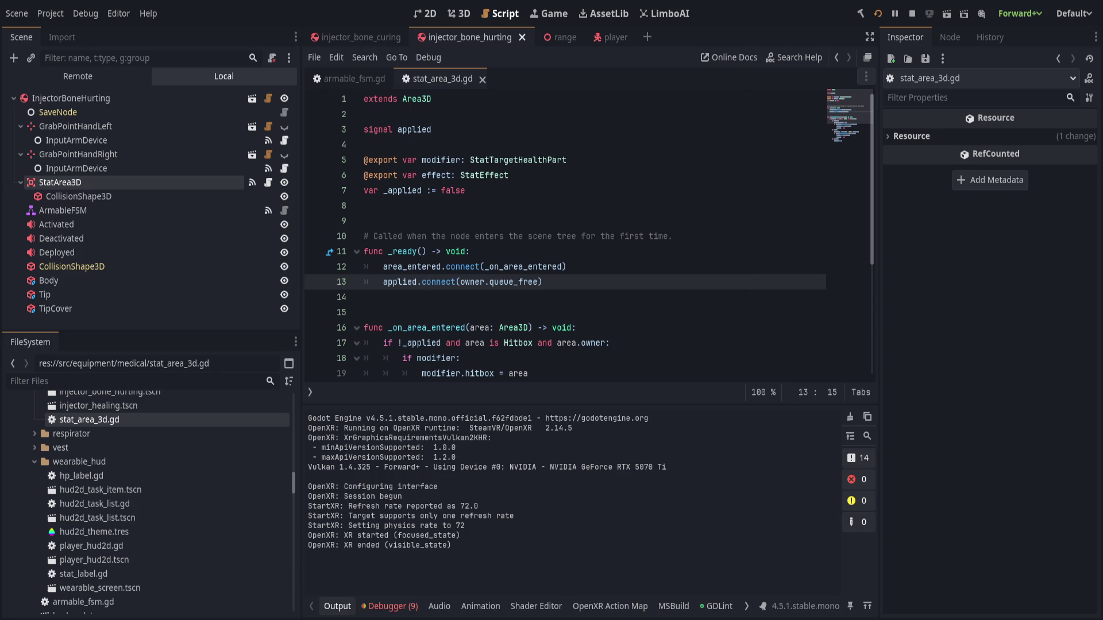
# Shrink the Scene/FileSystem dock to widen the stat_area_3d.gd script editor.
pyautogui.moveTo(299, 363); pyautogui.dragTo(213, 363)
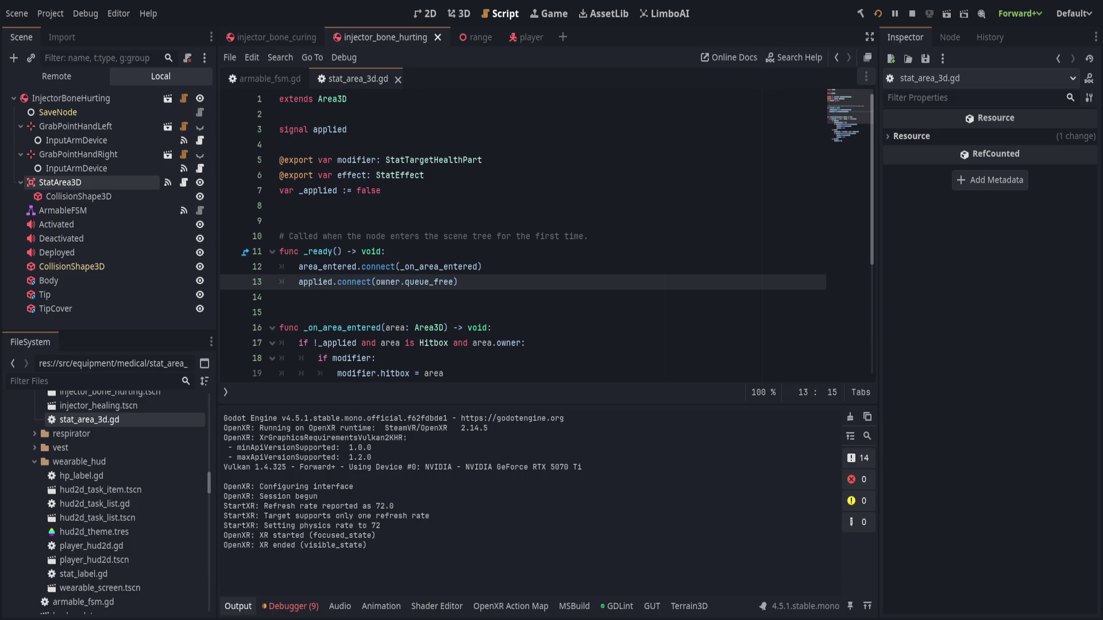
# Open the Debugger's Errors list and scroll through the nine errors.
pyautogui.click(504, 296)
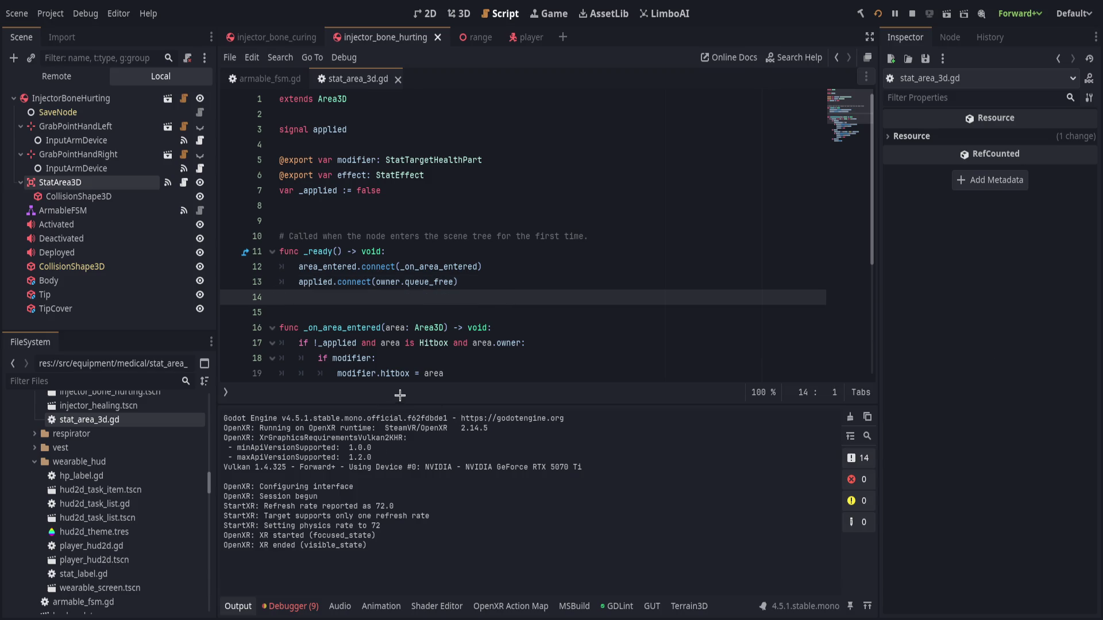
pyautogui.moveTo(406, 404); pyautogui.dragTo(406, 444)
pyautogui.click(293, 606)
pyautogui.click(304, 456)
pyautogui.scroll(-3, 374, 528)
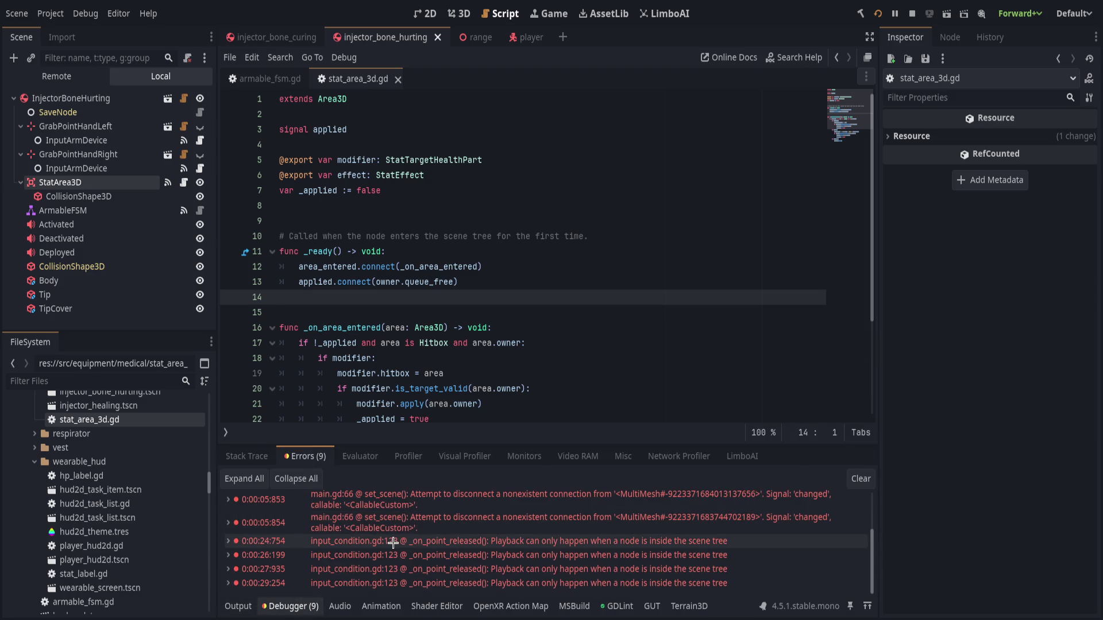
# Collapse the bottom panel so the whole stat_area_3d.gd script shows.
pyautogui.click(237, 606)
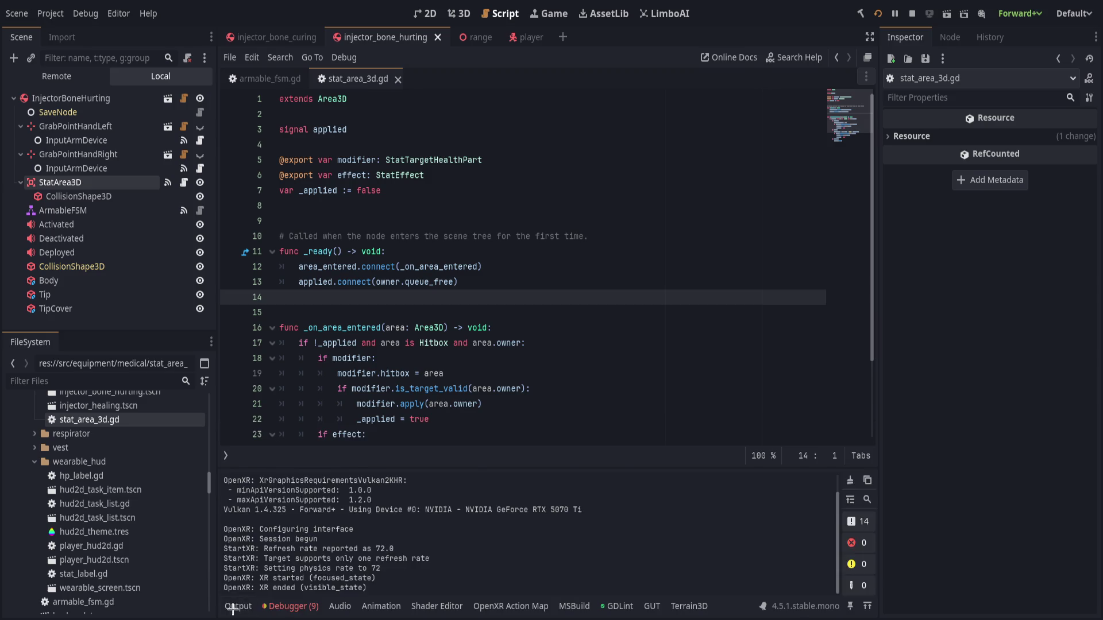
pyautogui.click(237, 605)
pyautogui.click(497, 495)
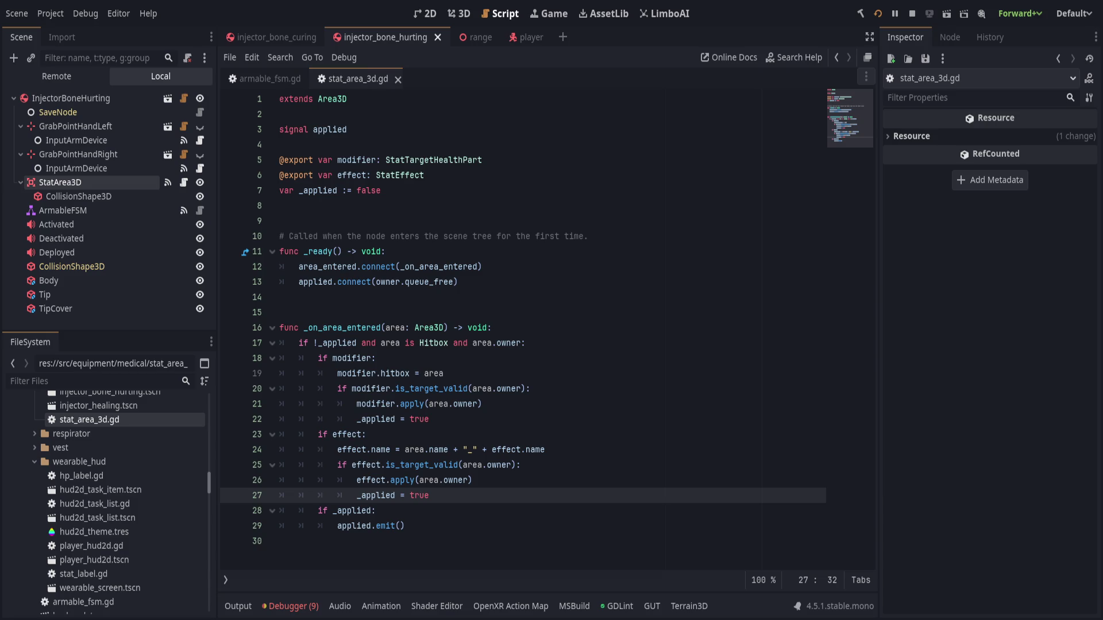
# Select and review lines 7–29 of stat_area_3d.gd, including _on_area_entered.
pyautogui.click(613, 410)
pyautogui.moveTo(459, 432)
pyautogui.mouseDown()
pyautogui.moveTo(488, 317)
pyautogui.moveTo(552, 192)
pyautogui.moveTo(535, 120)
pyautogui.mouseUp()
pyautogui.click(558, 299)
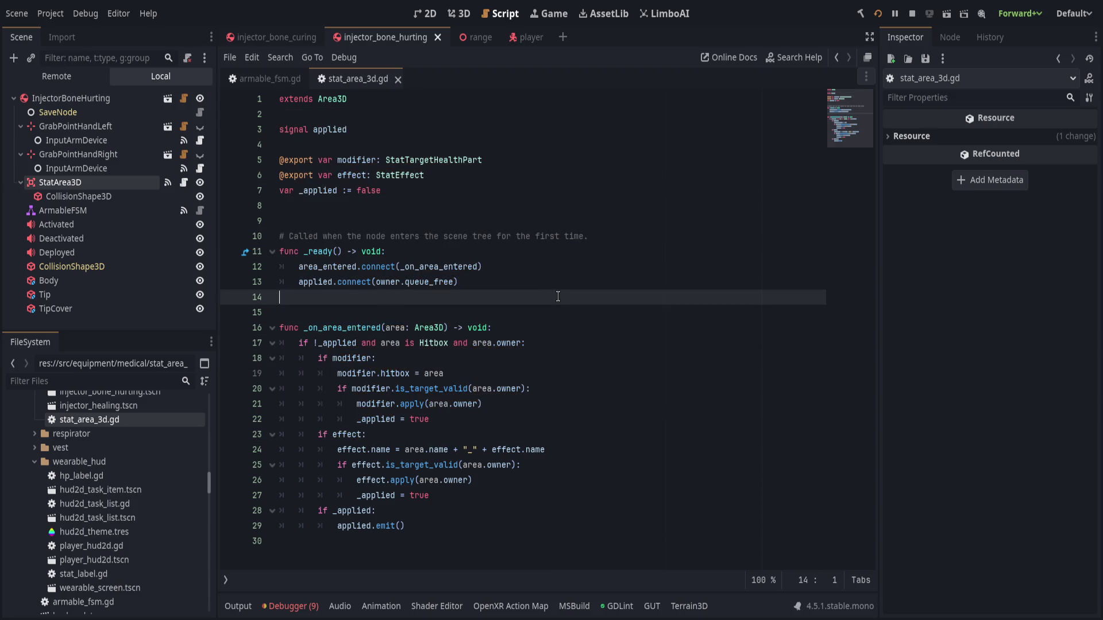
pyautogui.moveTo(530, 514)
pyautogui.mouseDown()
pyautogui.moveTo(563, 451)
pyautogui.moveTo(369, 205)
pyautogui.mouseUp()
pyautogui.click(497, 236)
pyautogui.moveTo(521, 540)
pyautogui.mouseDown()
pyautogui.moveTo(506, 293)
pyautogui.moveTo(515, 206)
pyautogui.mouseUp()
pyautogui.click(506, 339)
pyautogui.moveTo(517, 541); pyautogui.dragTo(485, 161)
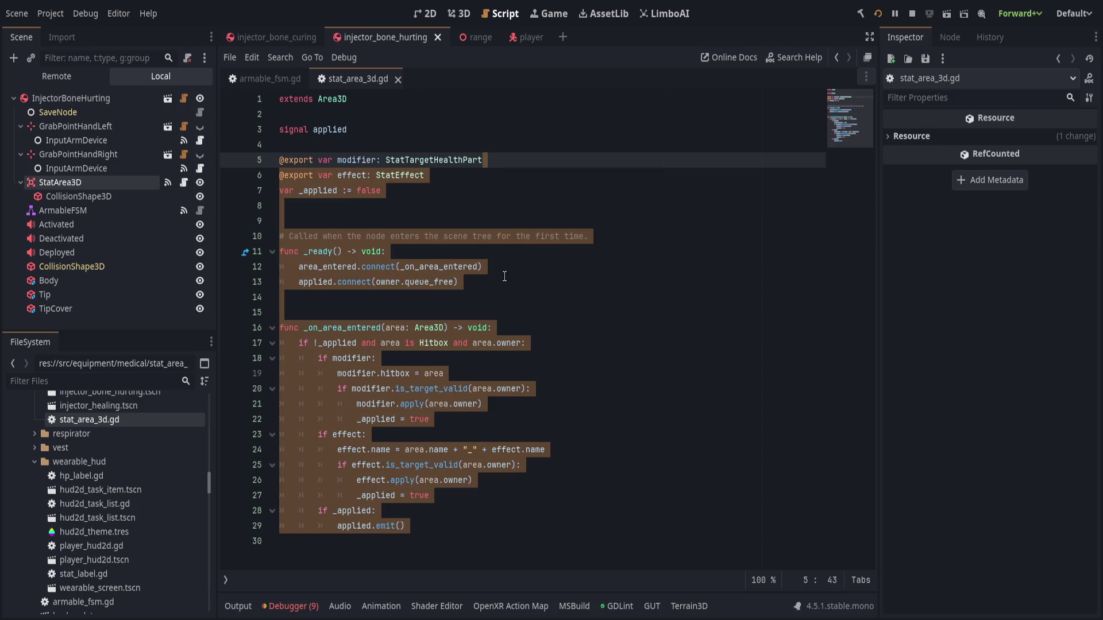
pyautogui.click(499, 286)
pyautogui.moveTo(527, 535)
pyautogui.mouseDown()
pyautogui.moveTo(494, 266)
pyautogui.moveTo(459, 184)
pyautogui.mouseUp()
pyautogui.click(532, 277)
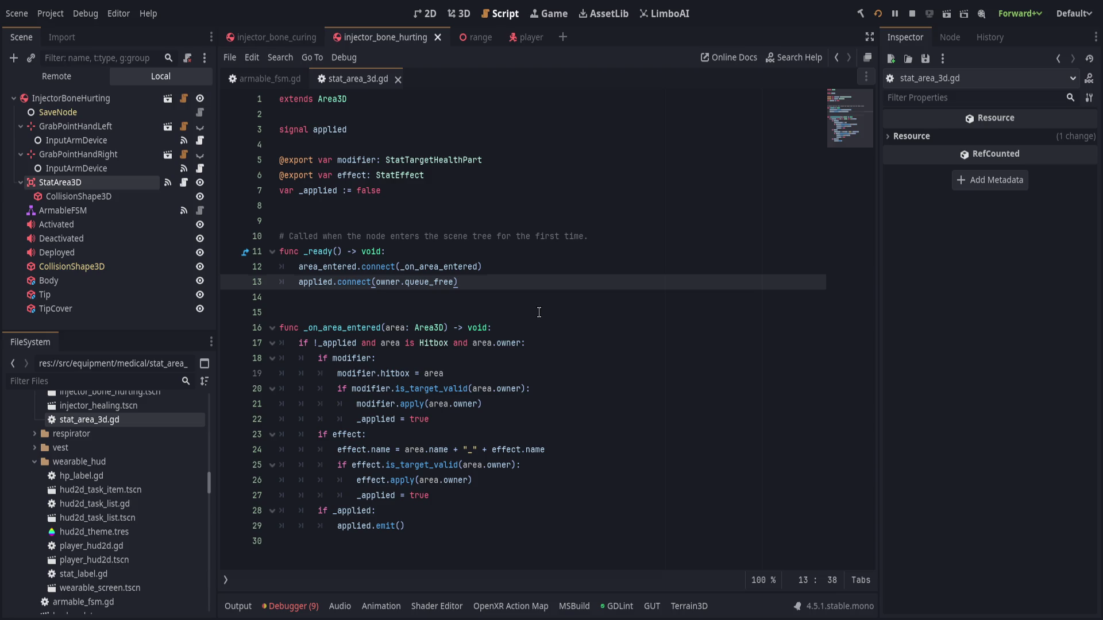
# Recheck the modifier lines, then select StatArea3D to show its StatTargetHealth modifier and status_fracture effect.
pyautogui.click(538, 312)
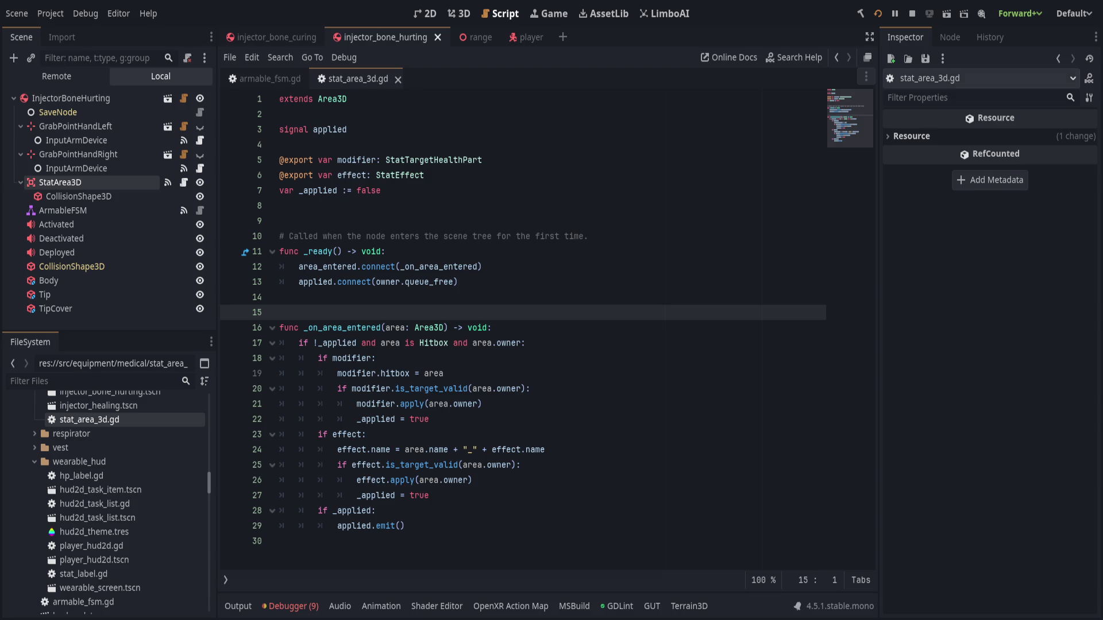
pyautogui.click(567, 413)
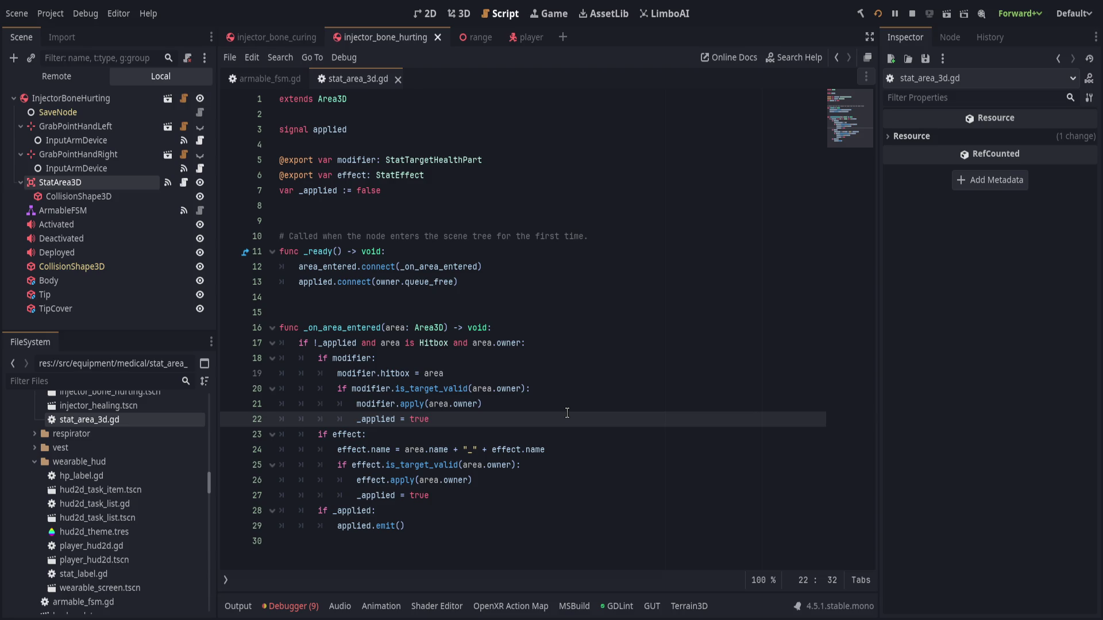
pyautogui.click(545, 360)
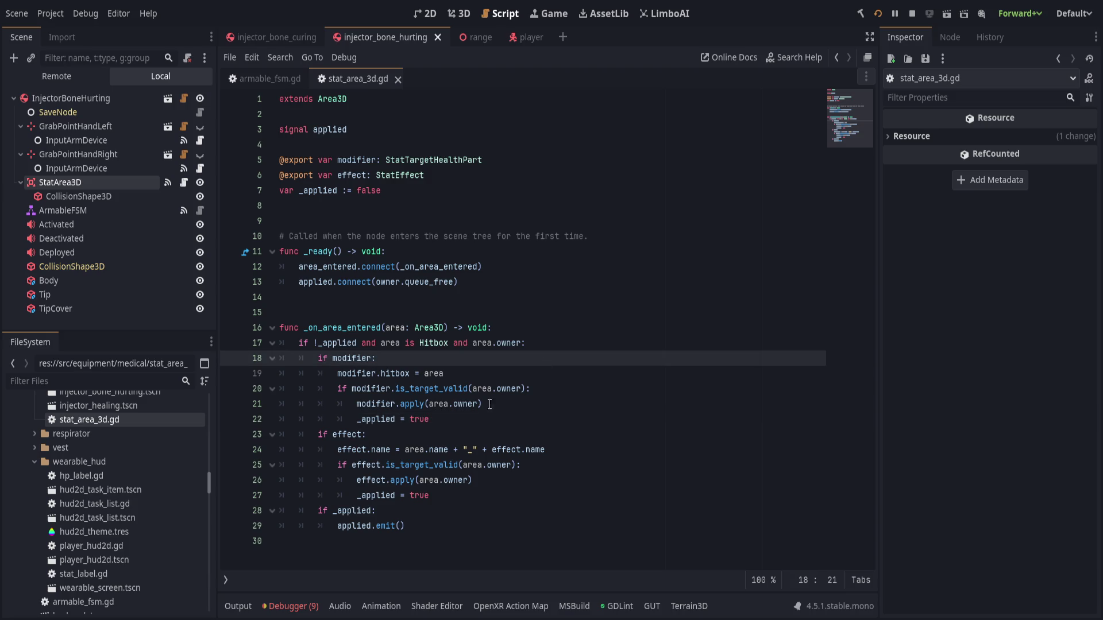
pyautogui.click(516, 421)
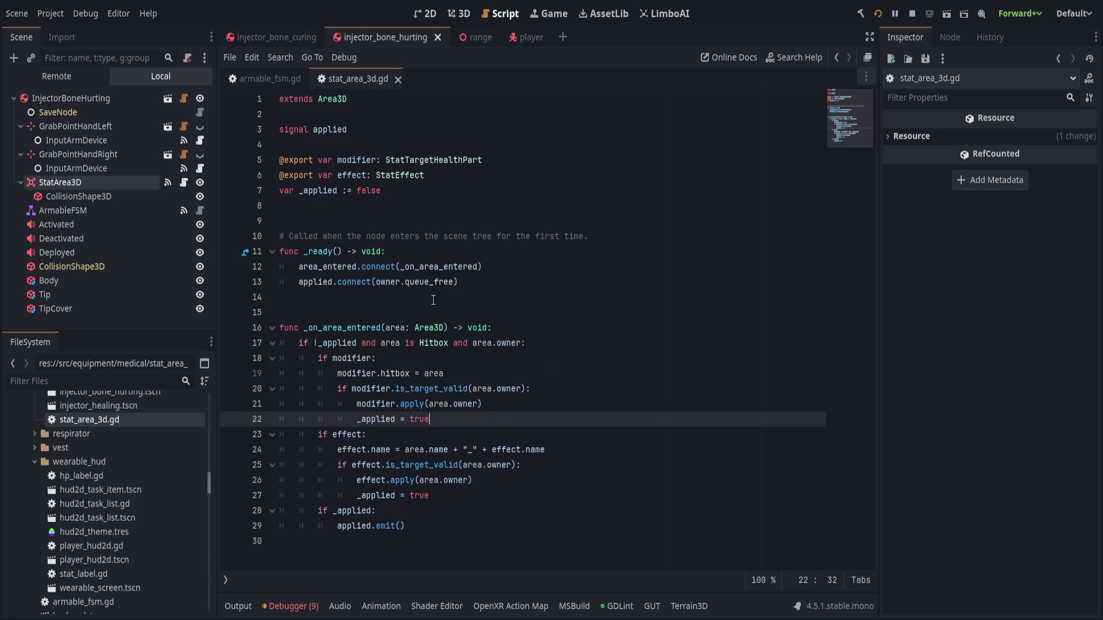
pyautogui.moveTo(471, 282); pyautogui.dragTo(445, 129)
pyautogui.click(444, 144)
pyautogui.click(63, 182)
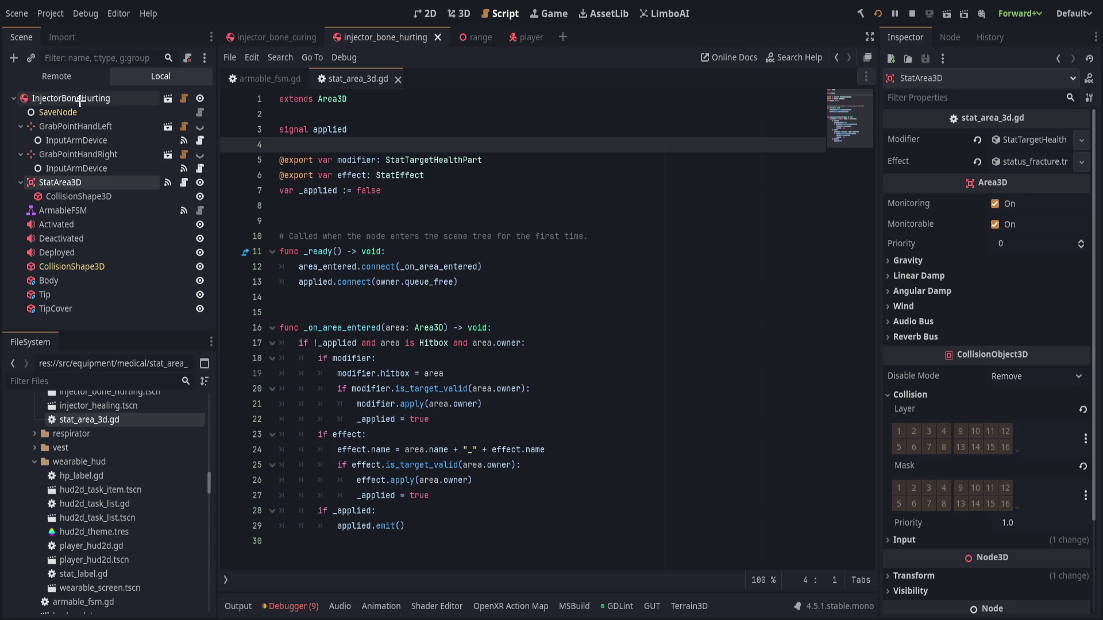
# Select the injector_bone and injector_healing scene files in FileSystem.
pyautogui.scroll(2, 137, 421)
pyautogui.click(115, 445)
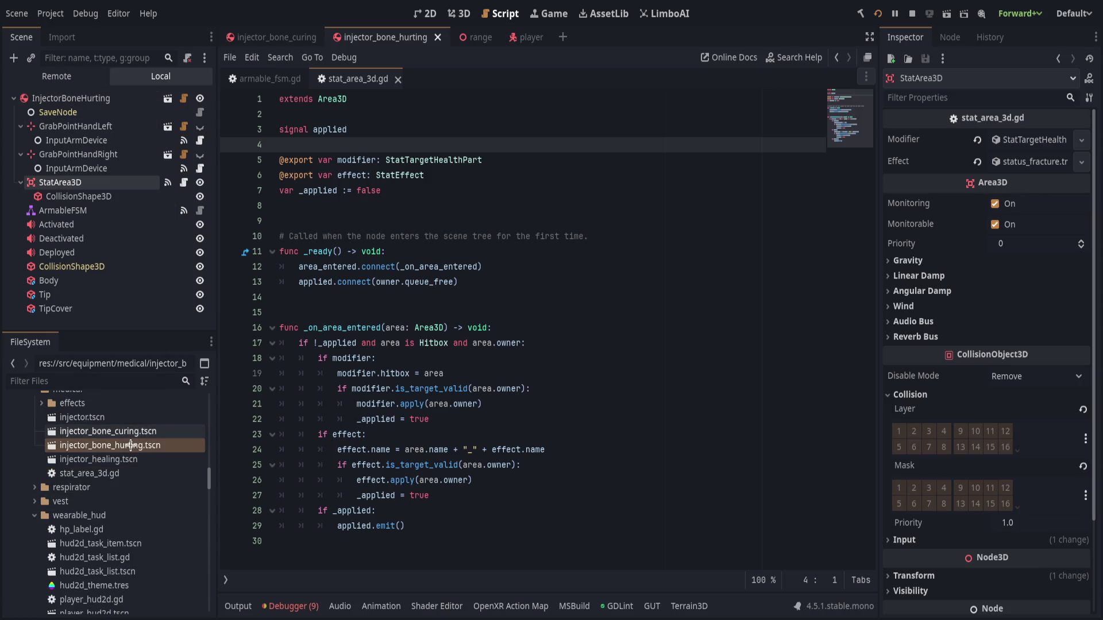
pyautogui.keyDown('shift'); pyautogui.click(153, 455); pyautogui.keyUp('shift')
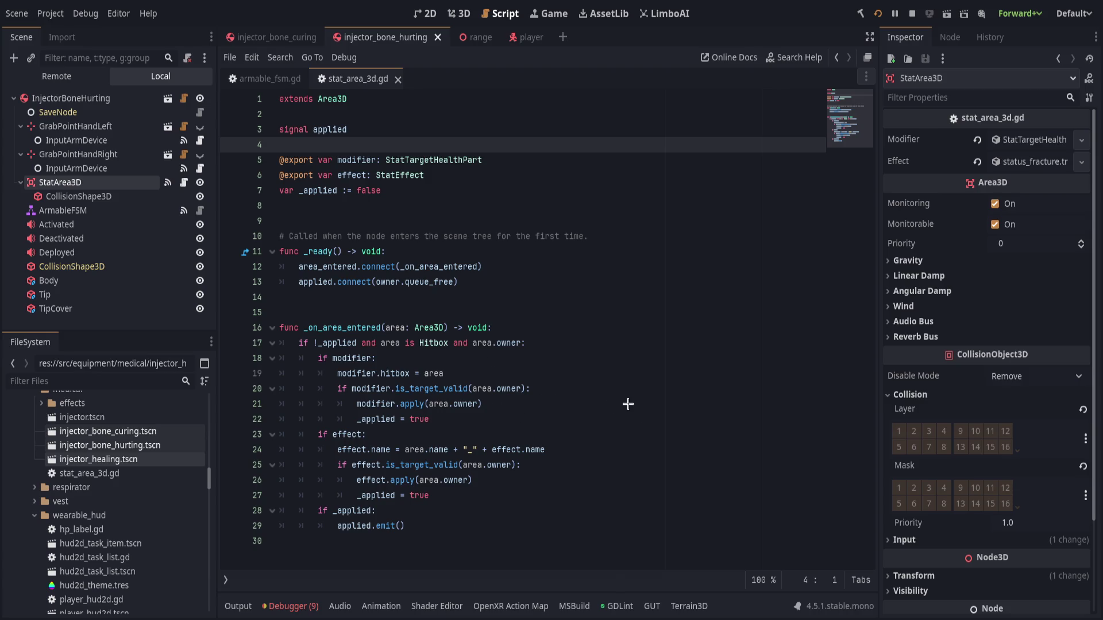
# Delete all 15 injector instances from the range scene's Injectors group.
pyautogui.click(471, 35)
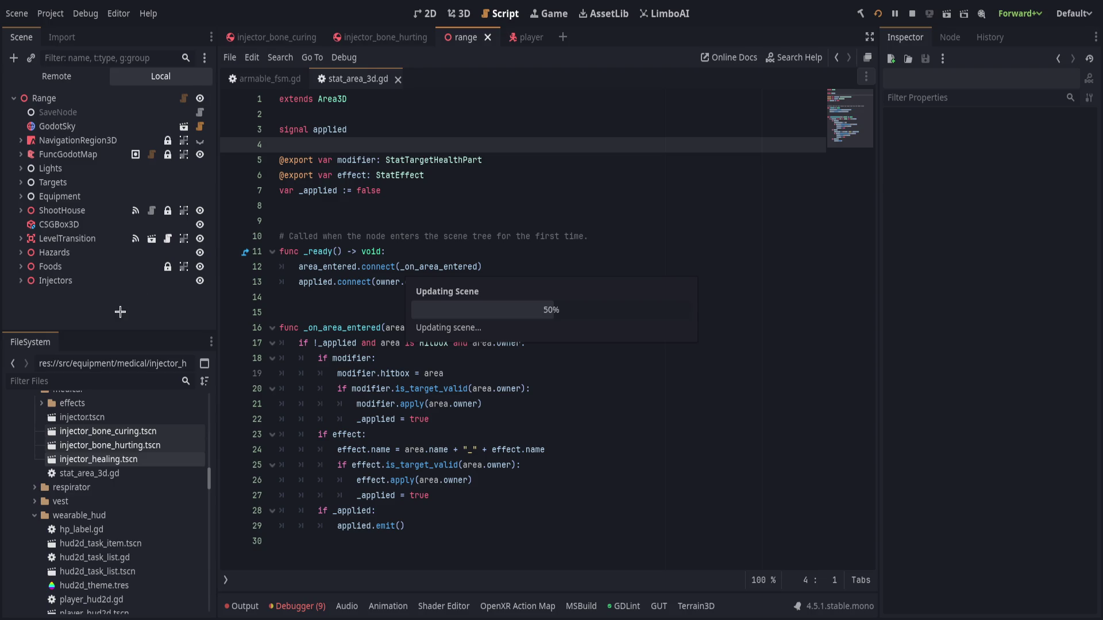
pyautogui.click(63, 105)
pyautogui.click(75, 117)
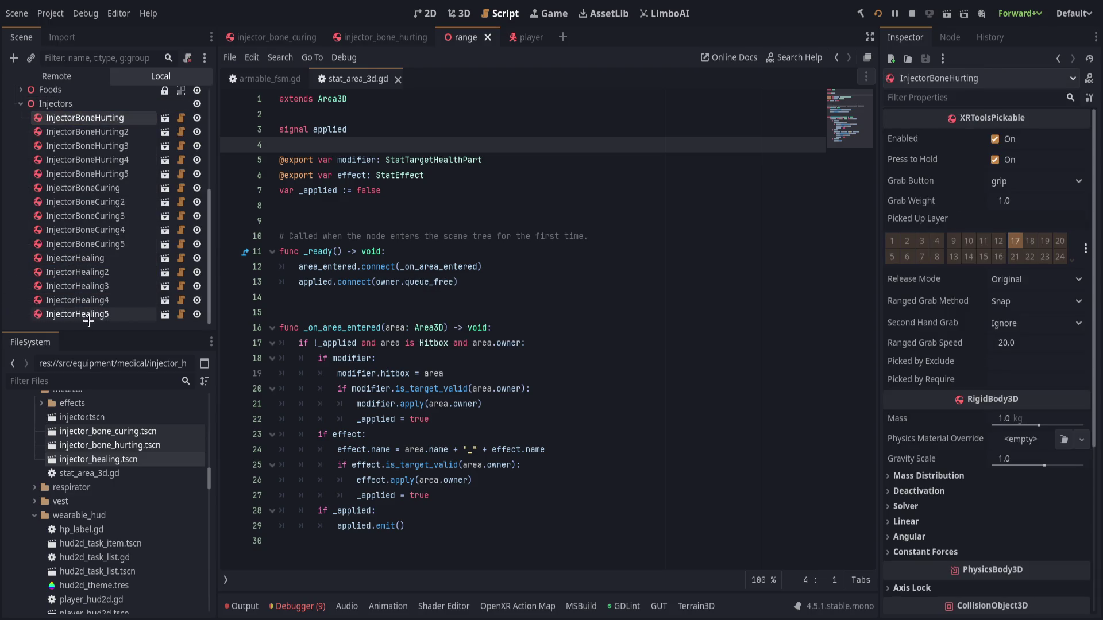
pyautogui.keyDown('shift'); pyautogui.click(88, 315); pyautogui.keyUp('shift')
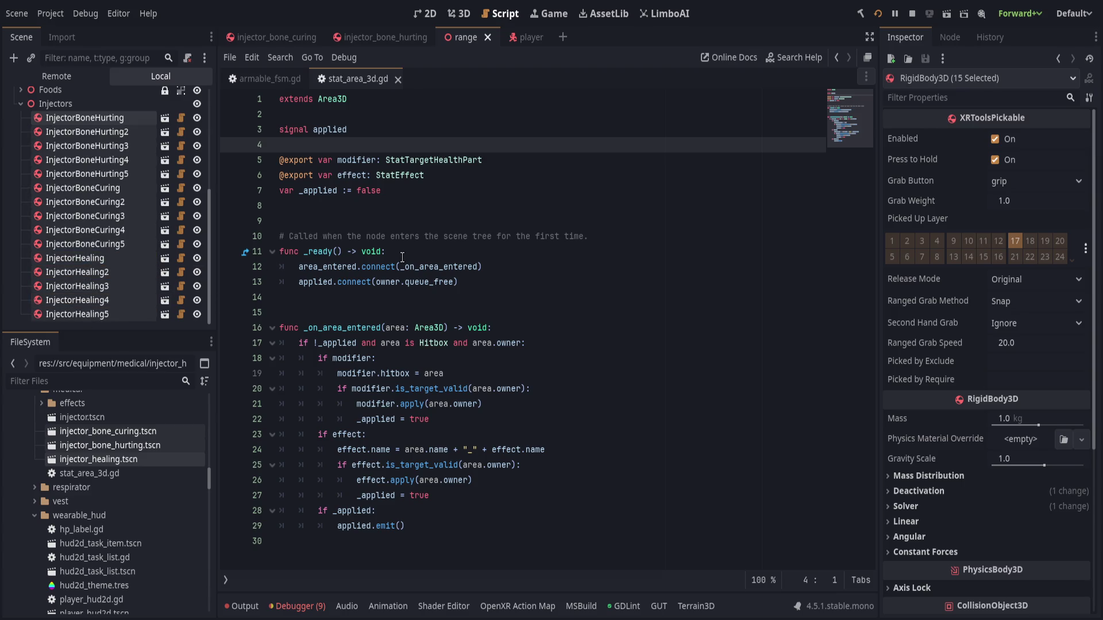
pyautogui.press('Delete')
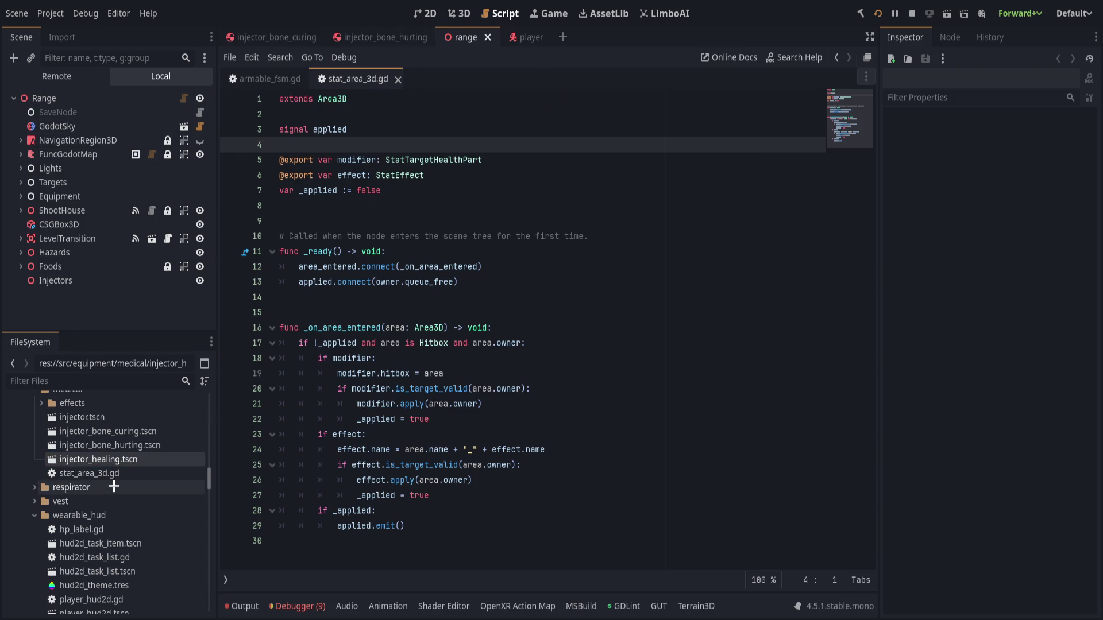
# Move the three injector variant scenes out of the medical folder.
pyautogui.keyDown('shift'); pyautogui.click(108, 431); pyautogui.keyUp('shift')
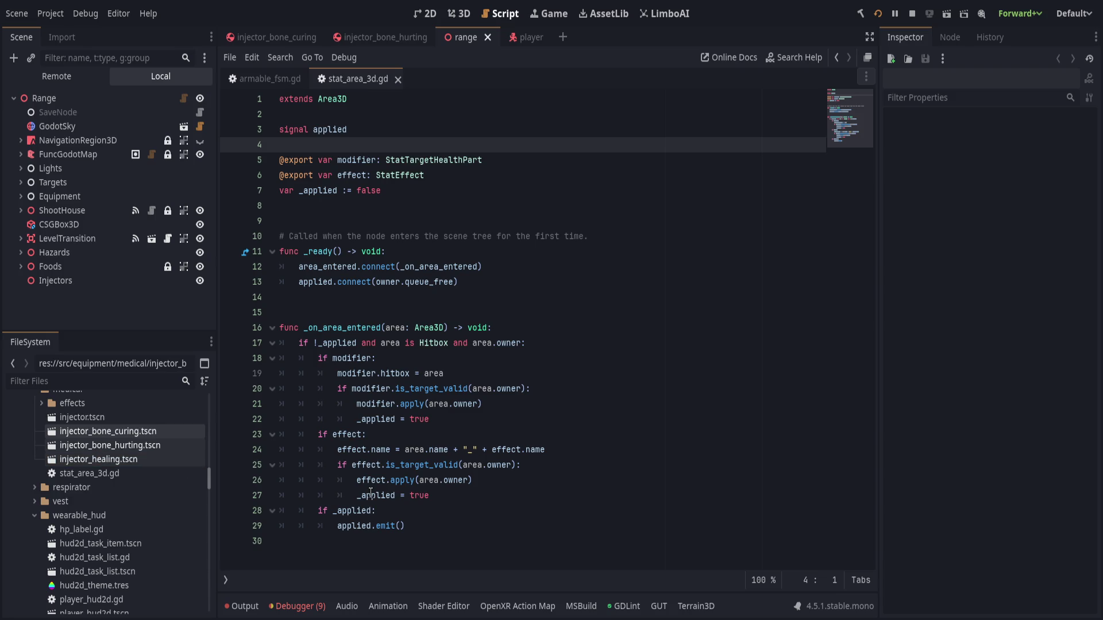
pyautogui.moveTo(371, 494); pyautogui.dragTo(81, 403)
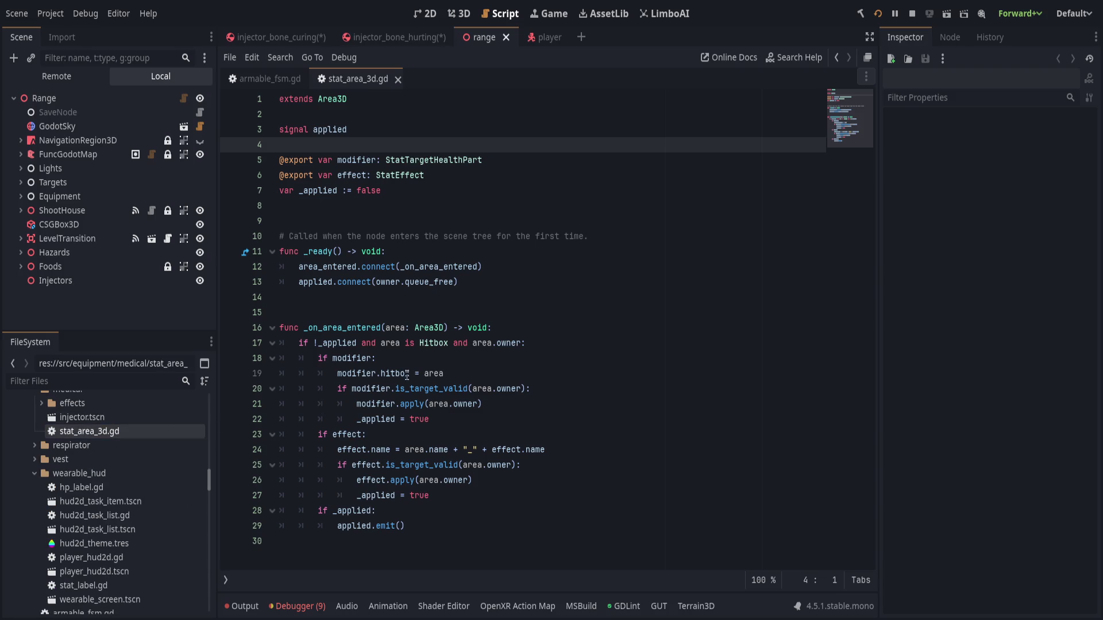
pyautogui.scroll(2, 74, 511)
pyautogui.click(37, 484)
pyautogui.click(36, 484)
pyautogui.scroll(-1, 37, 484)
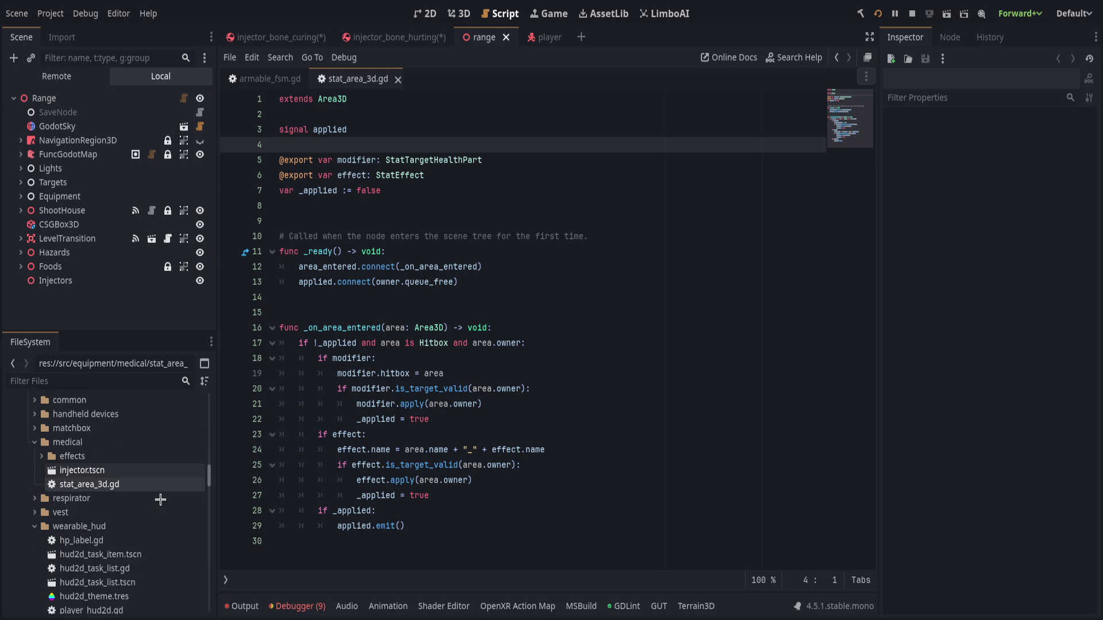
pyautogui.click(35, 457)
pyautogui.click(35, 458)
# Open injector.tscn, start a new scene, and close the bone-hurting and bone-curing tabs.
pyautogui.doubleClick(82, 471)
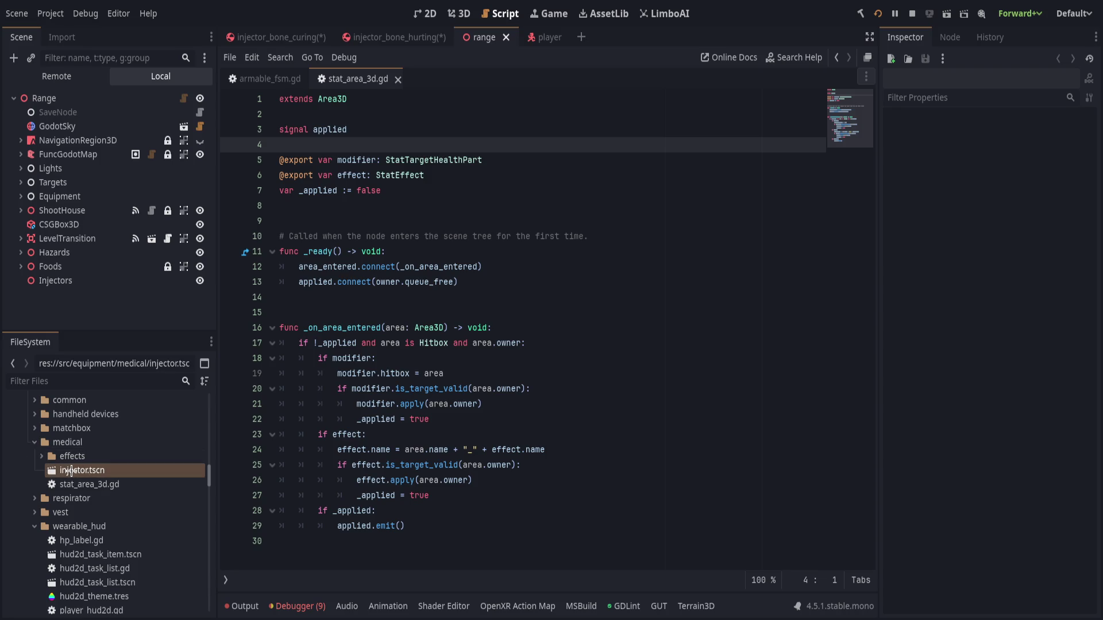
pyautogui.click(637, 37)
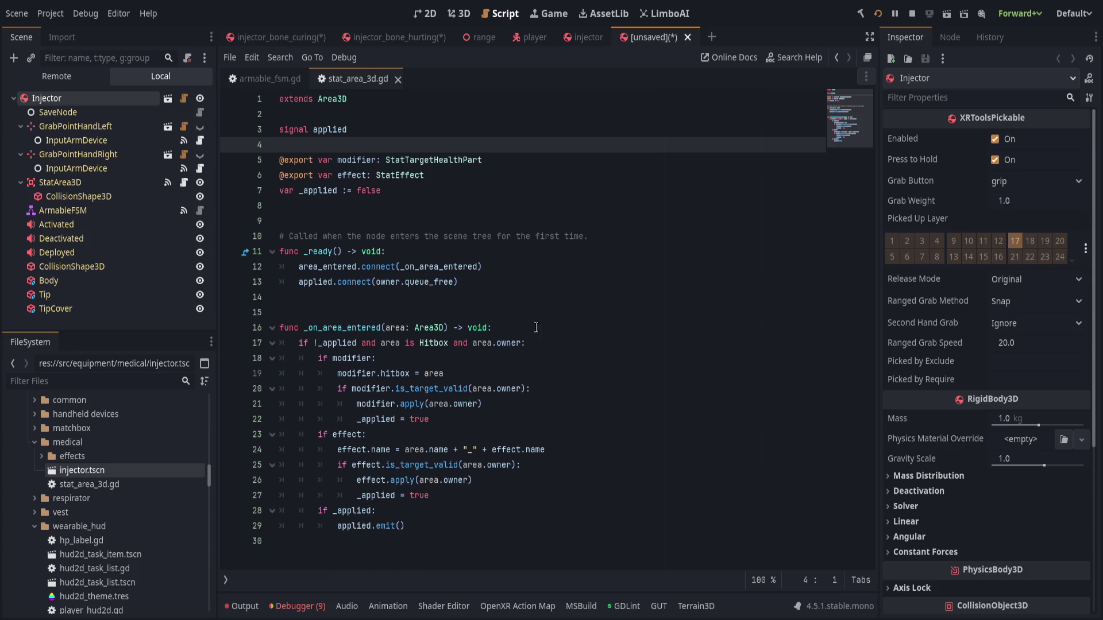
pyautogui.click(379, 37)
pyautogui.hotkey('ctrl', 'shift', 'w')
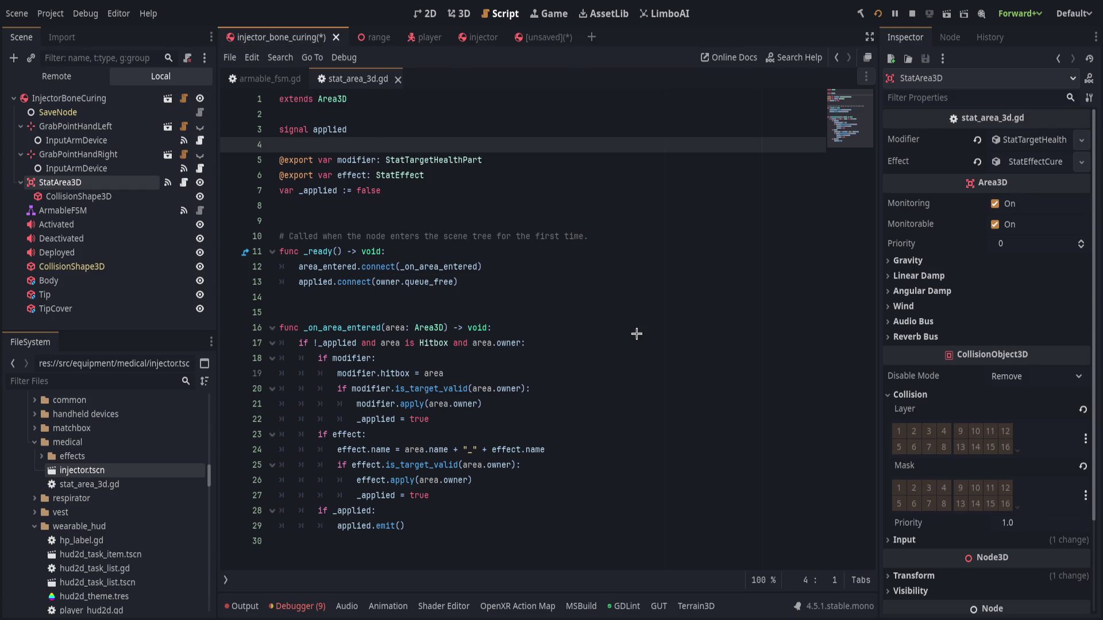
pyautogui.hotkey('ctrl', 'shift', 'w')
pyautogui.click(432, 41)
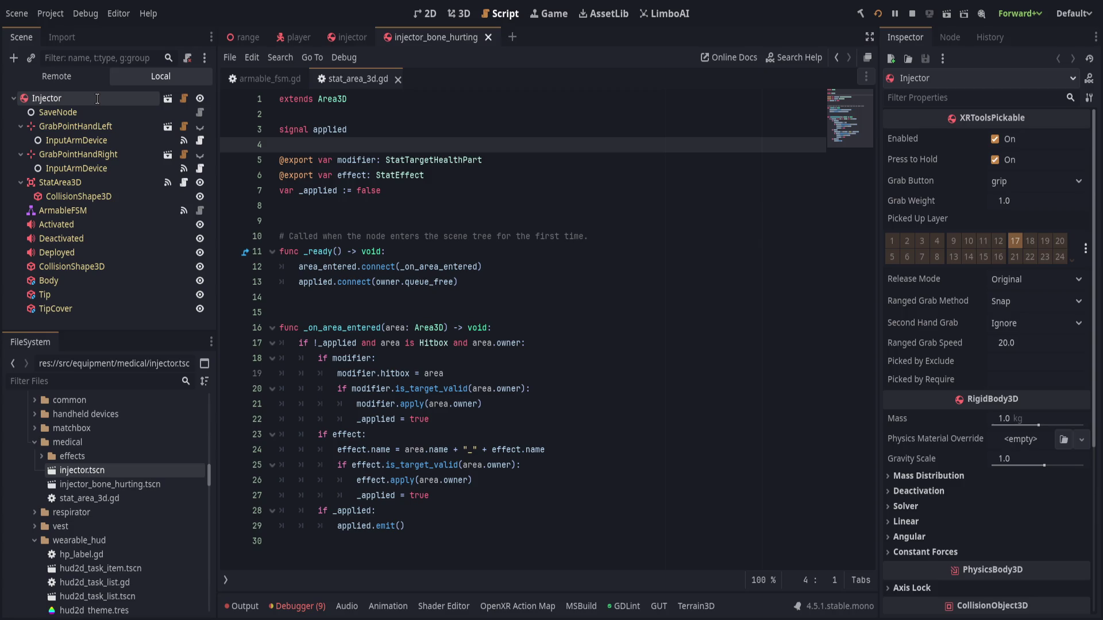
# Rename the root node to InjectorBoneHurting and save the scene.
pyautogui.write('BoneHurting')
pyautogui.press('Return')
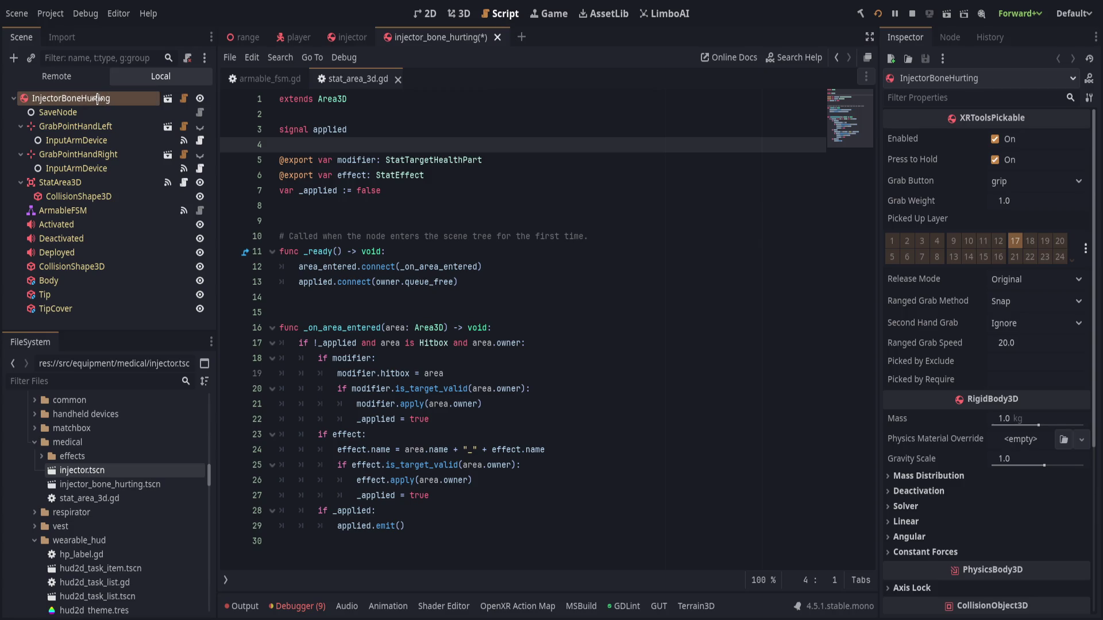
pyautogui.hotkey('ctrl', 's')
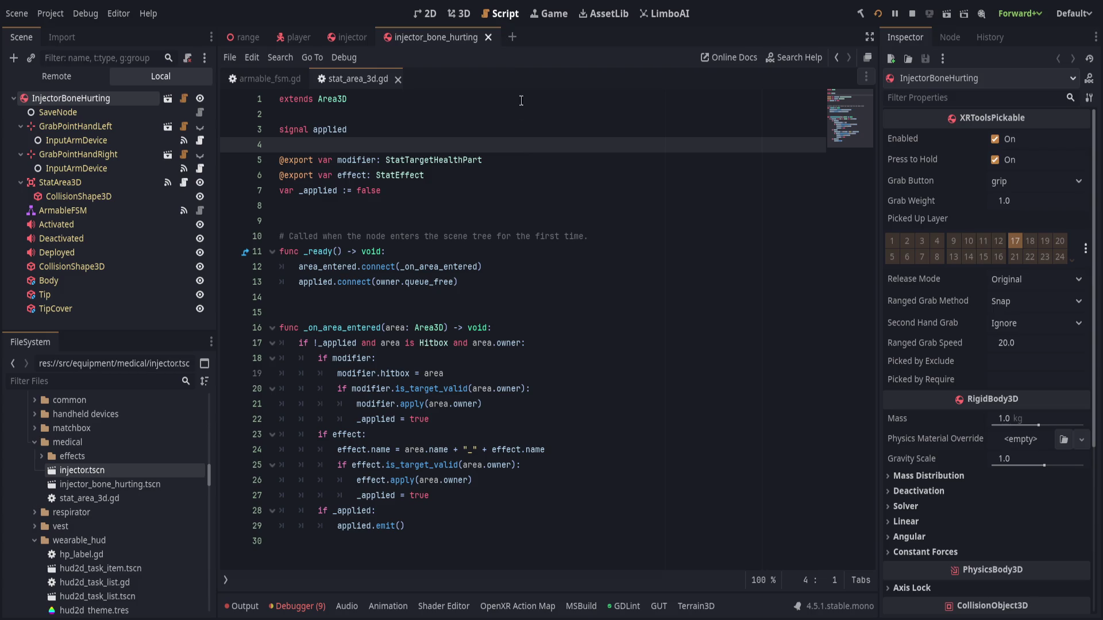
# Give the Body a new StandardMaterial3D with red albedo colour and save.
pyautogui.click(463, 14)
pyautogui.scroll(5, 491, 89)
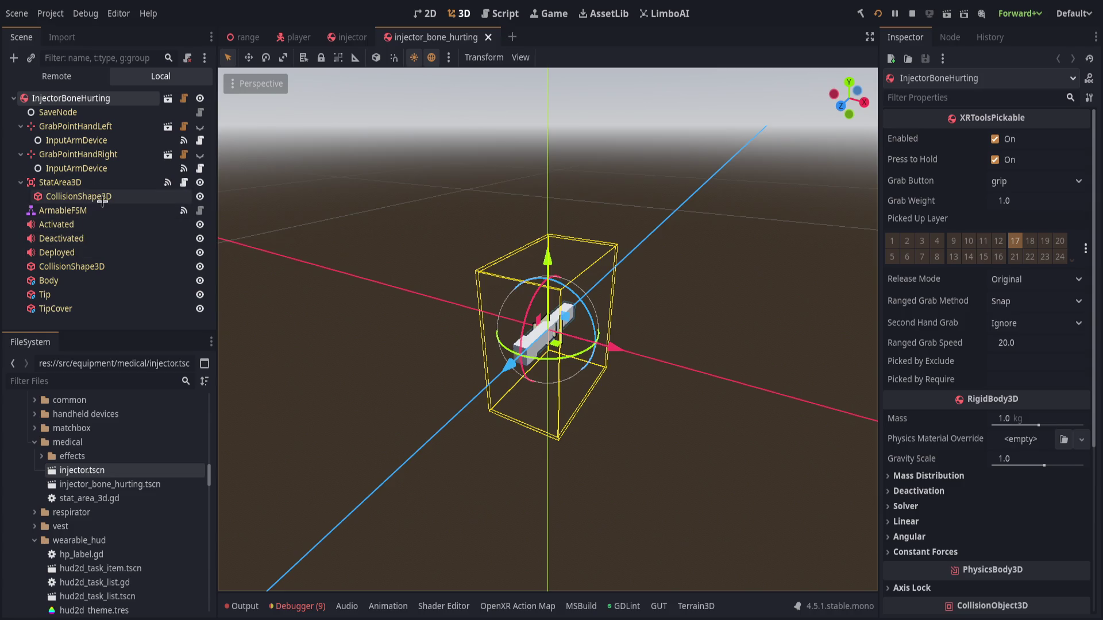
pyautogui.click(92, 280)
pyautogui.scroll(3, 604, 336)
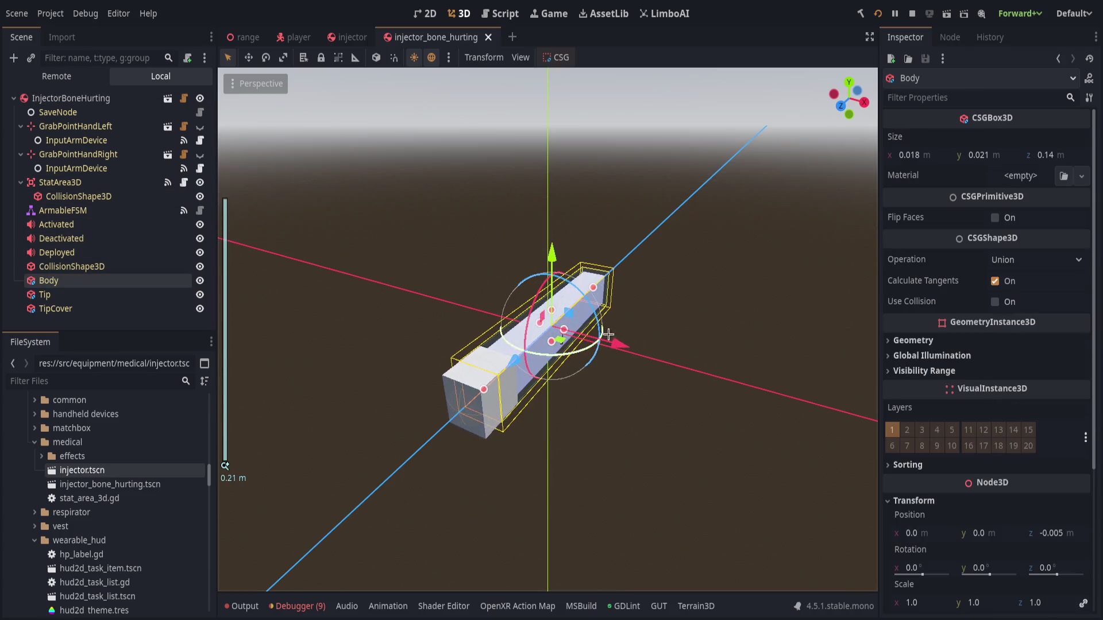
pyautogui.moveTo(604, 336); pyautogui.dragTo(707, 330)
pyautogui.click(1011, 176)
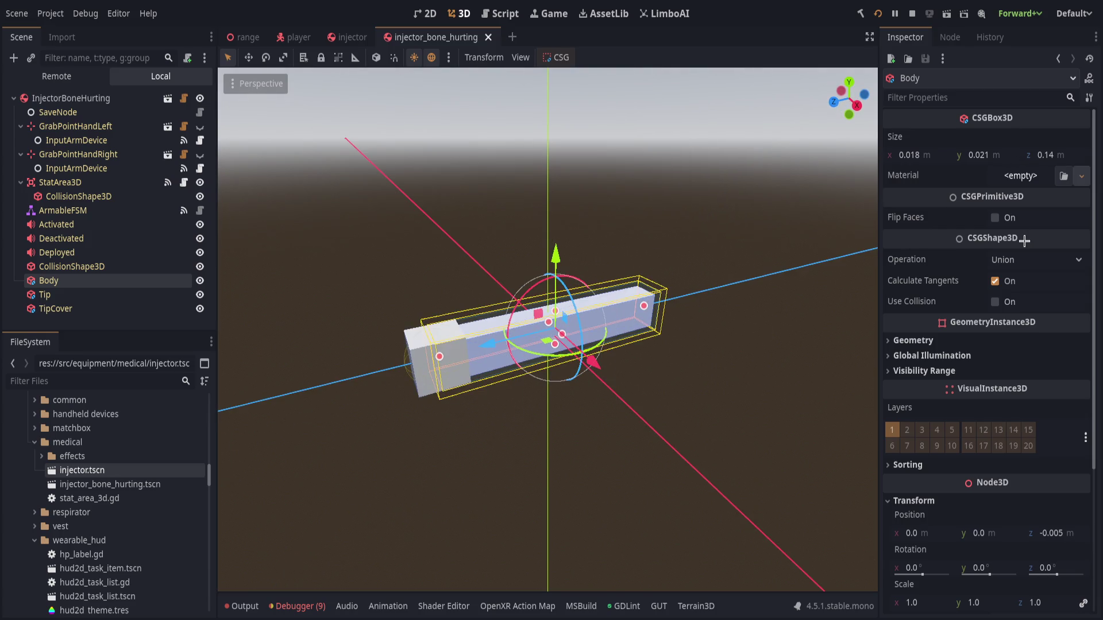
pyautogui.click(1028, 219)
pyautogui.click(1000, 184)
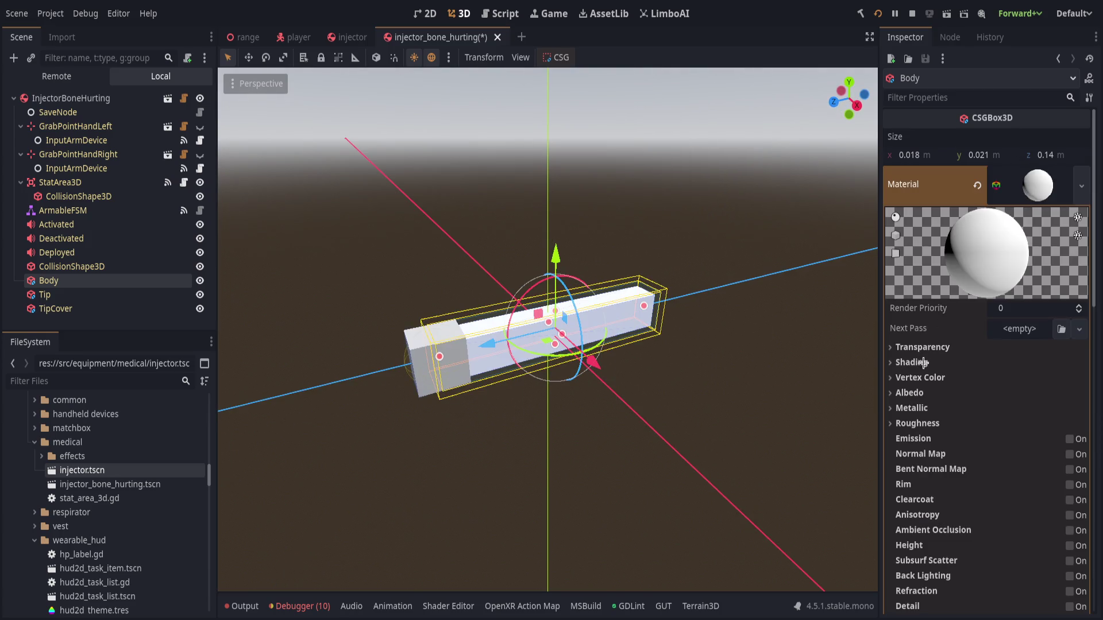
pyautogui.click(913, 392)
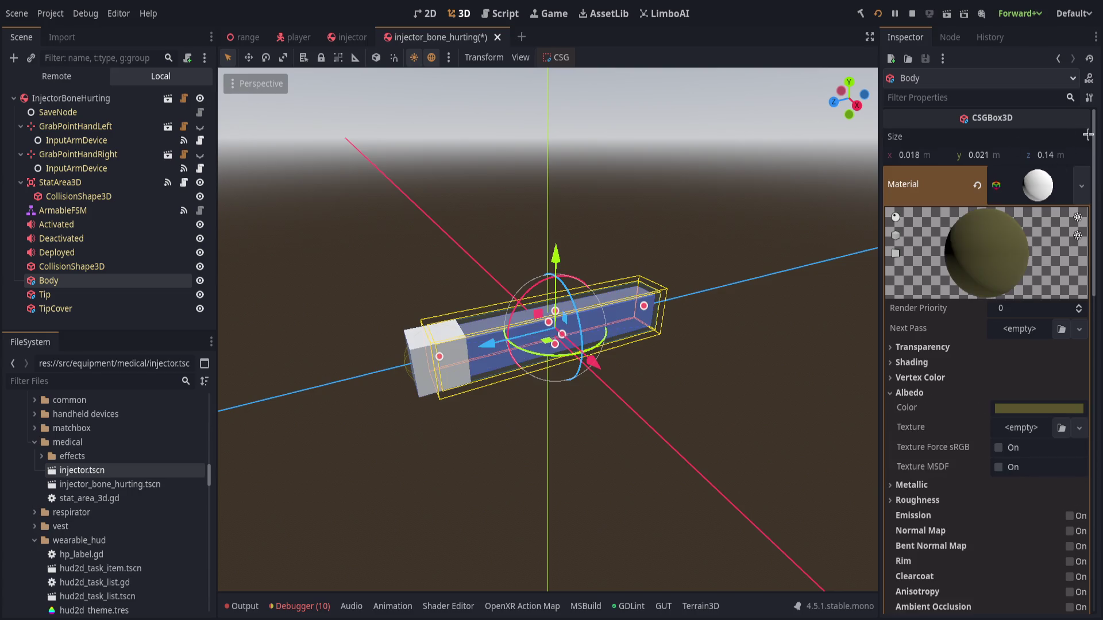
pyautogui.click(783, 325)
pyautogui.hotkey('ctrl', 's')
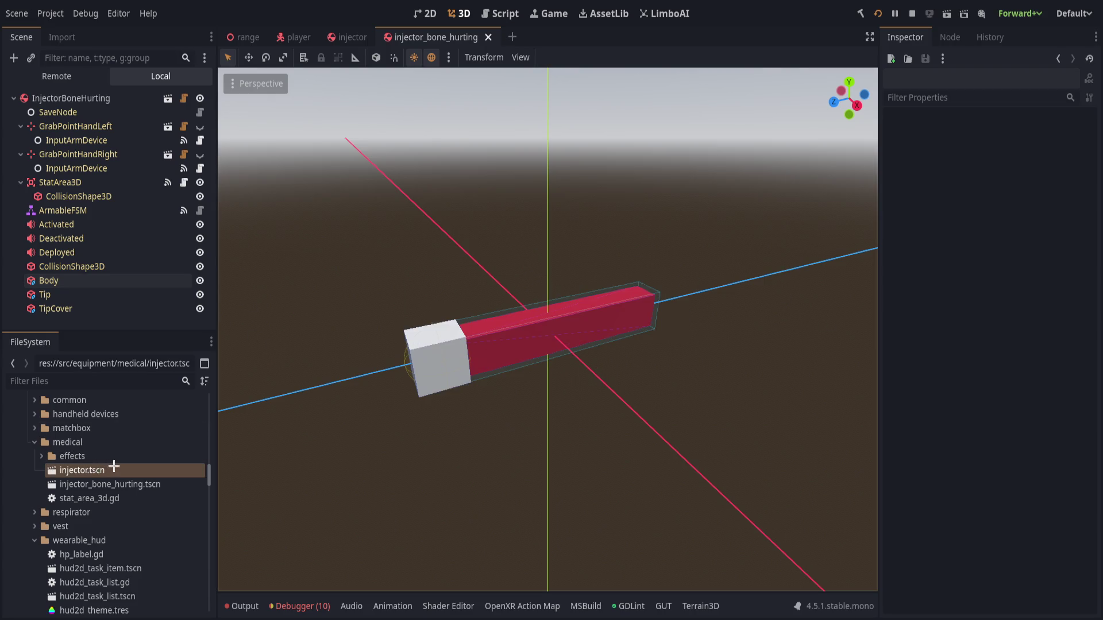
# Create a new scene from injector.tscn, rename the root InjectorBoneHealing, and save it.
pyautogui.click(512, 37)
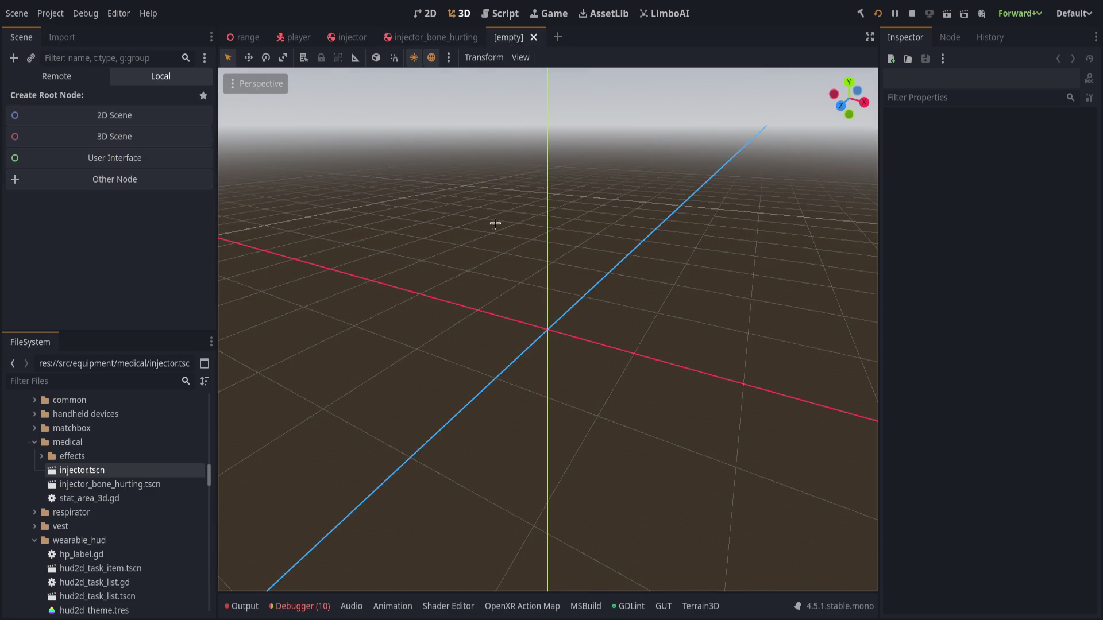
pyautogui.moveTo(82, 470); pyautogui.dragTo(109, 127)
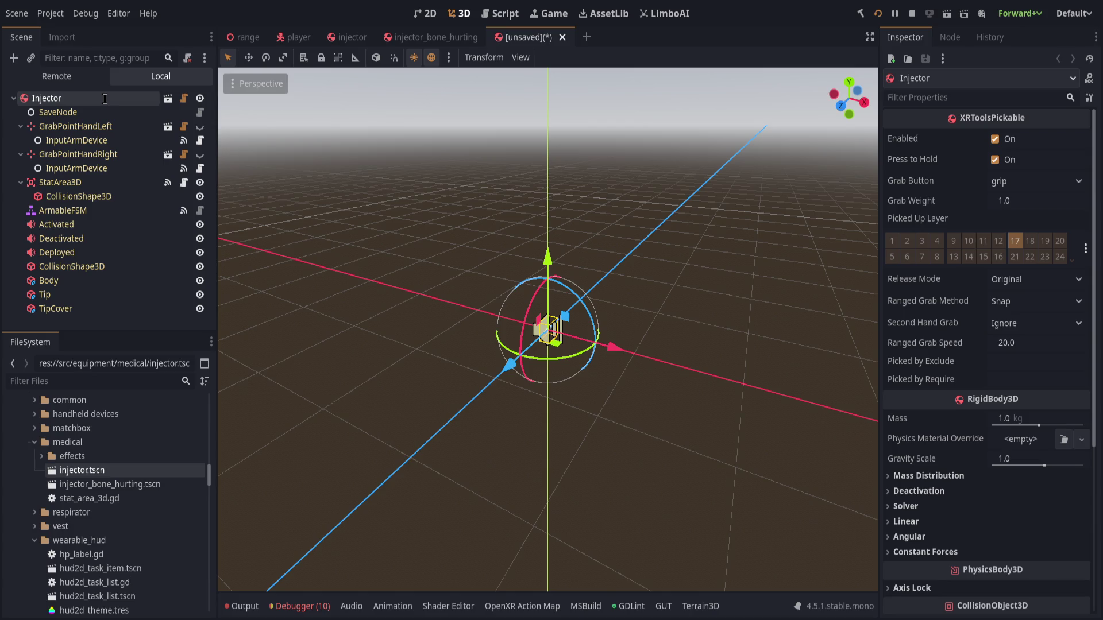
pyautogui.write('BoneHealing')
pyautogui.press('Return')
pyautogui.hotkey('ctrl', 's')
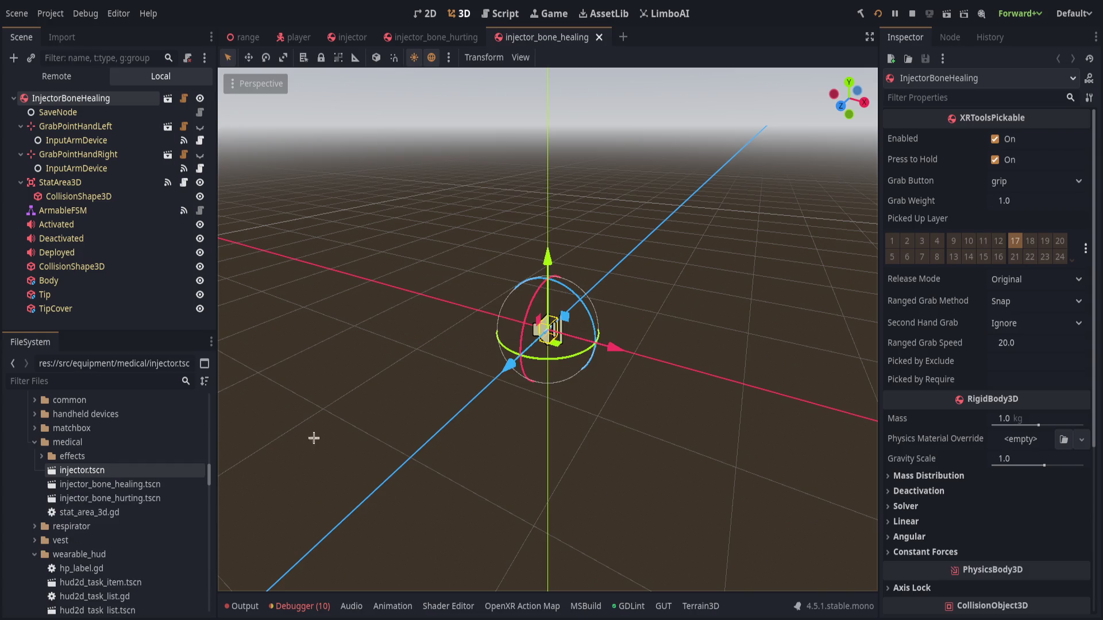
# Add a new StandardMaterial3D to the Body node.
pyautogui.scroll(4, 402, 423)
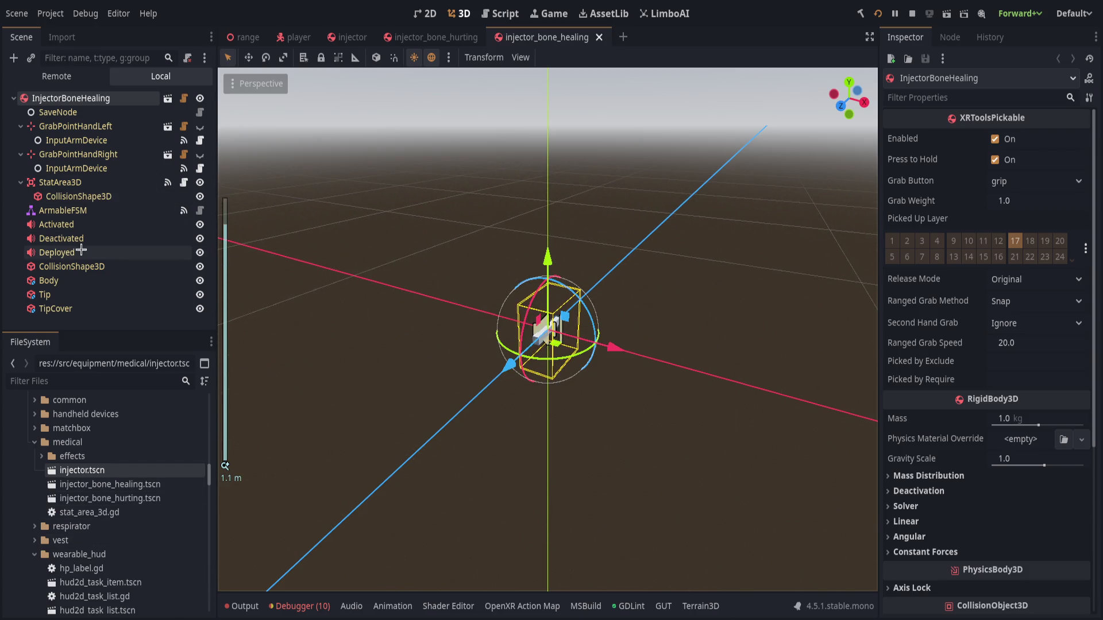
pyautogui.click(49, 281)
pyautogui.scroll(3, 864, 215)
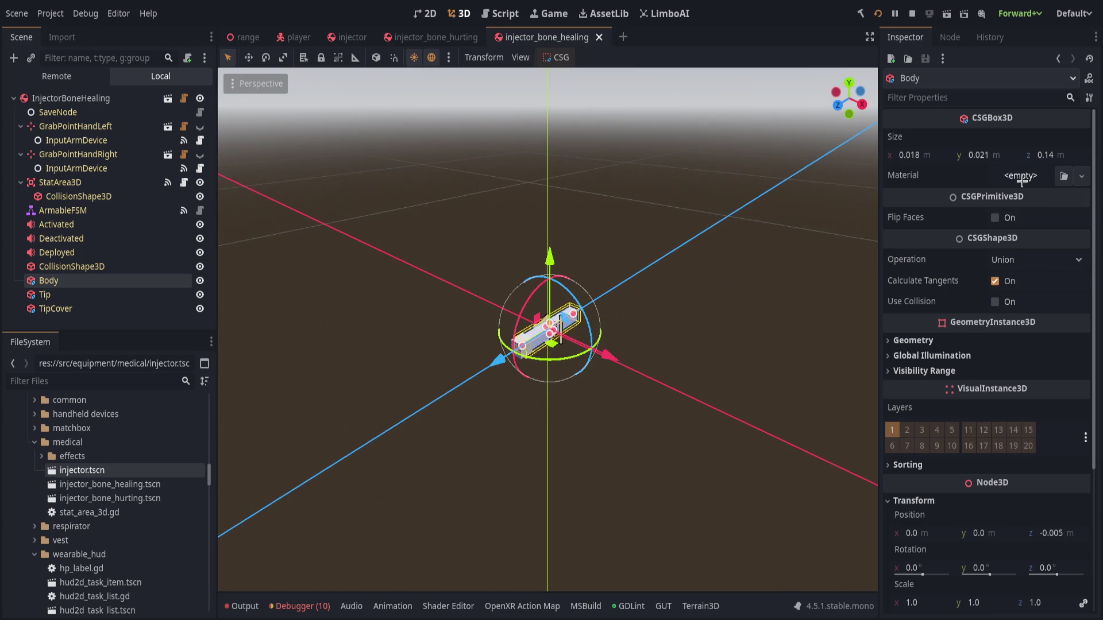
pyautogui.click(1020, 175)
pyautogui.click(1034, 195)
pyautogui.click(1037, 185)
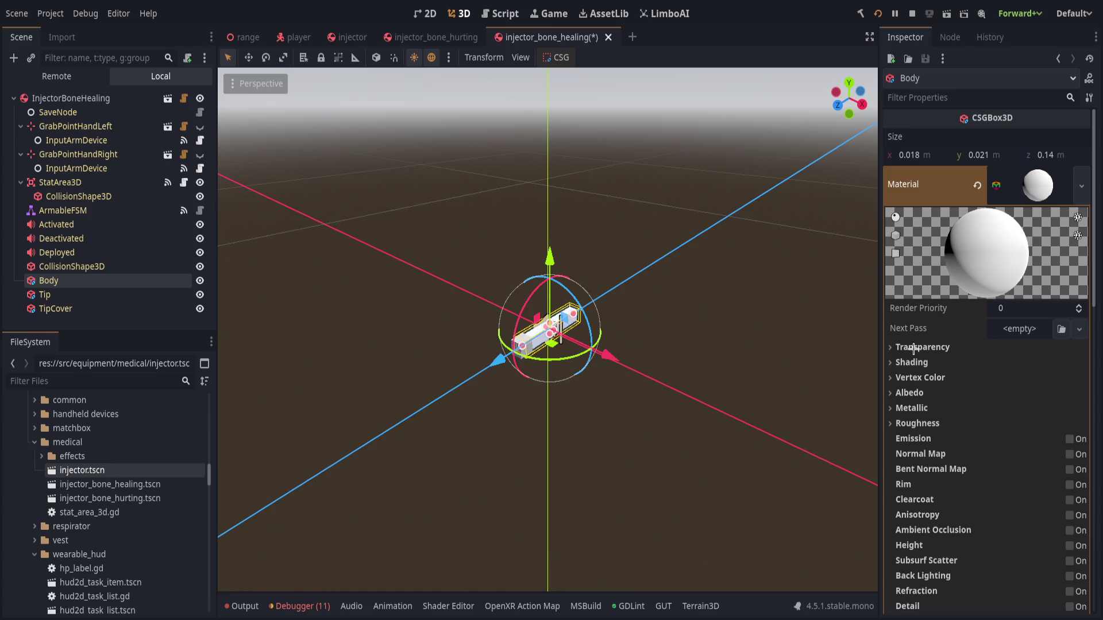
pyautogui.click(913, 348)
pyautogui.click(913, 348)
# Set the healing body's albedo colour to green and save.
pyautogui.click(910, 393)
pyautogui.click(997, 408)
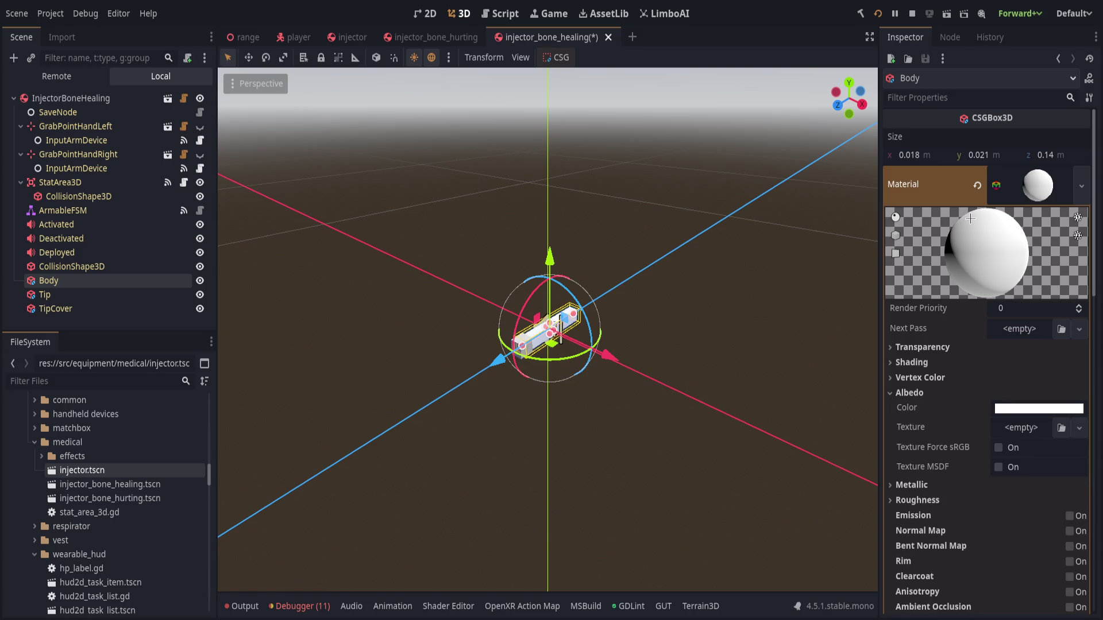
pyautogui.click(1075, 117)
pyautogui.click(735, 322)
pyautogui.hotkey('ctrl', 's')
# Give StatArea3D a new StatEffectCure named fracture and save.
pyautogui.scroll(4, 514, 261)
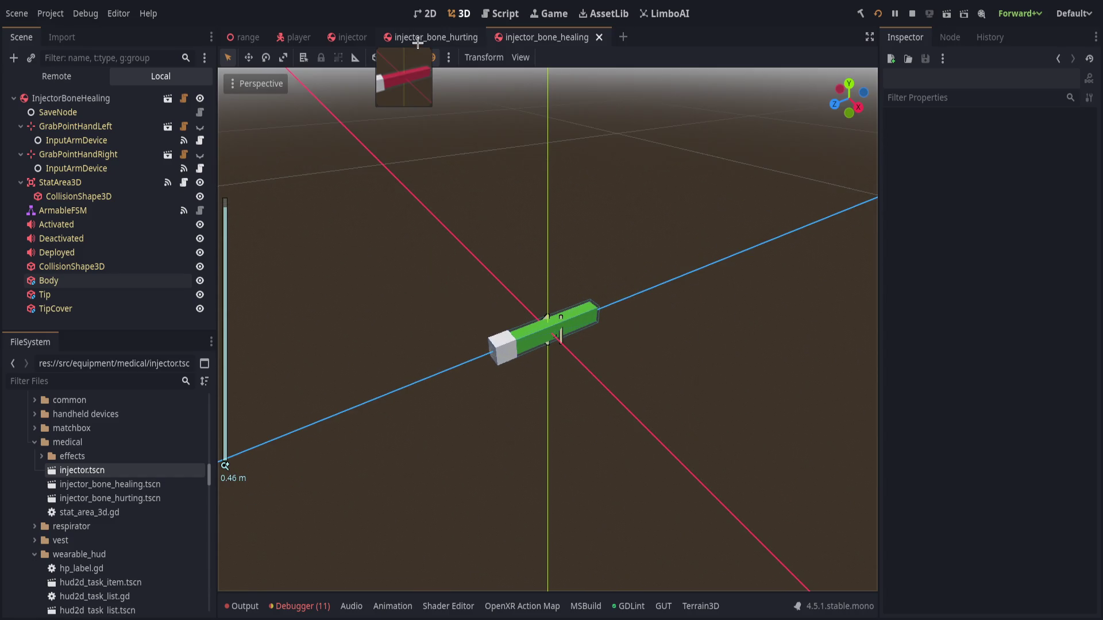
pyautogui.click(56, 182)
pyautogui.click(1005, 166)
pyautogui.click(1041, 205)
pyautogui.click(1030, 165)
pyautogui.click(1037, 186)
pyautogui.write('fracture')
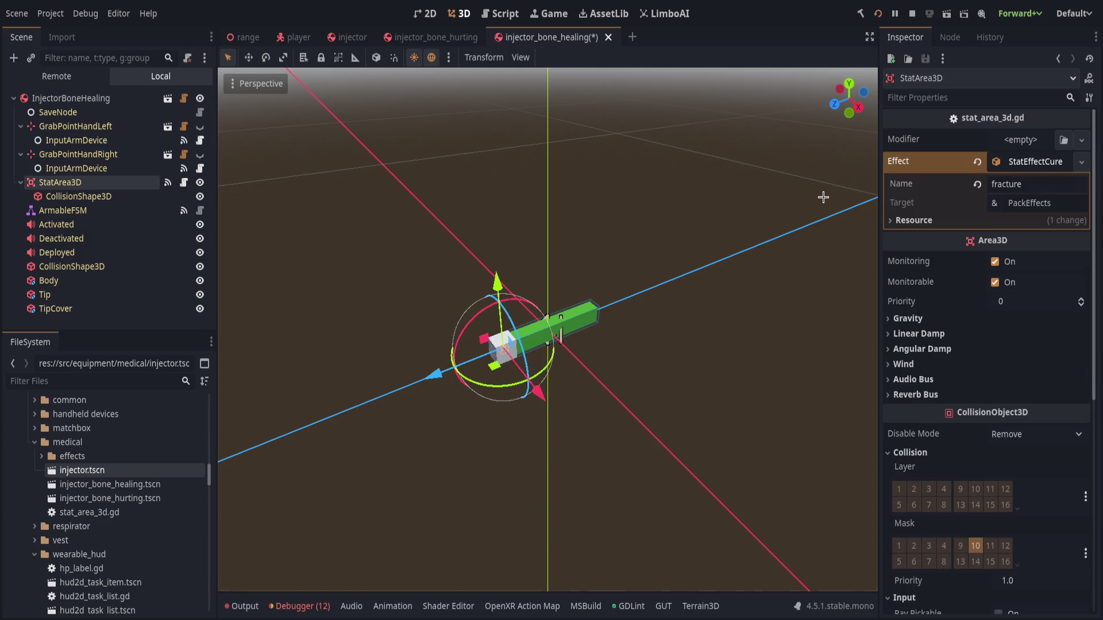
pyautogui.hotkey('ctrl', 's')
# Assign status_fracture.tres as the hurting injector's StatArea3D effect.
pyautogui.click(435, 37)
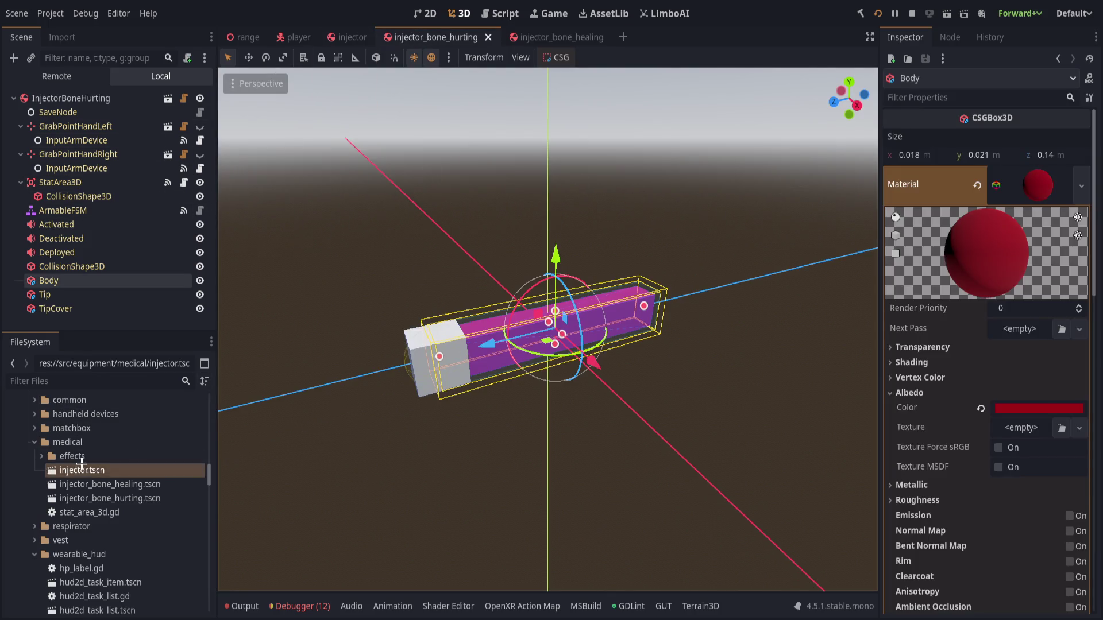
pyautogui.click(41, 456)
pyautogui.click(60, 182)
pyautogui.moveTo(118, 468)
pyautogui.mouseDown()
pyautogui.moveTo(1002, 291)
pyautogui.moveTo(976, 161)
pyautogui.mouseUp()
pyautogui.moveTo(62, 470)
pyautogui.mouseDown()
pyautogui.moveTo(574, 316)
pyautogui.moveTo(1011, 143)
pyautogui.moveTo(1010, 162)
pyautogui.mouseUp()
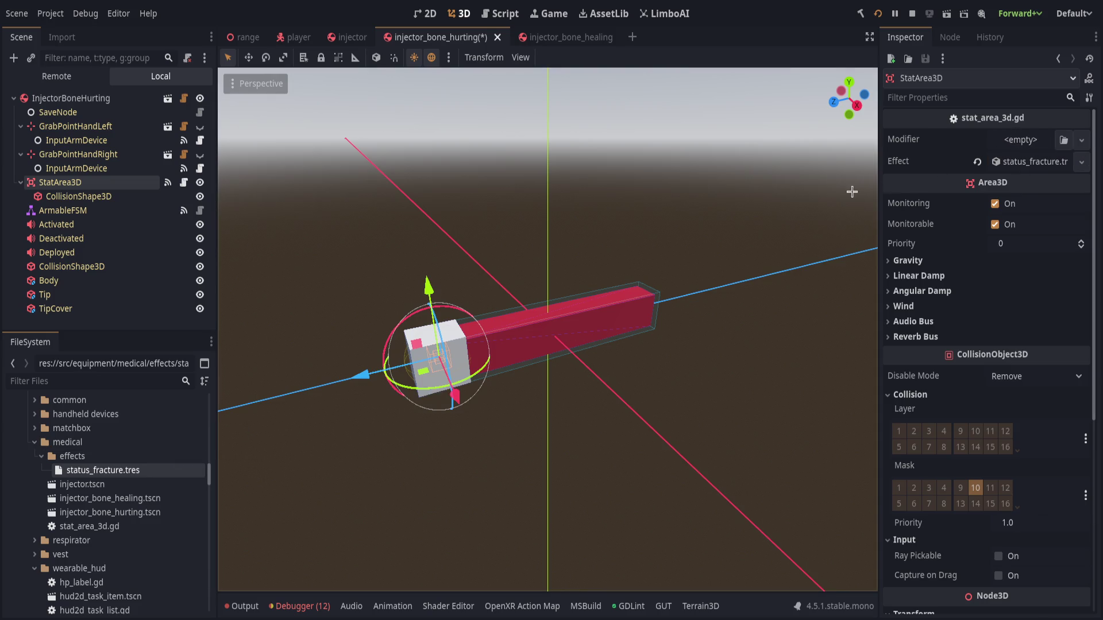
# Inspect the fracture effect's two stat targets, then collapse them.
pyautogui.click(1010, 162)
pyautogui.click(1002, 205)
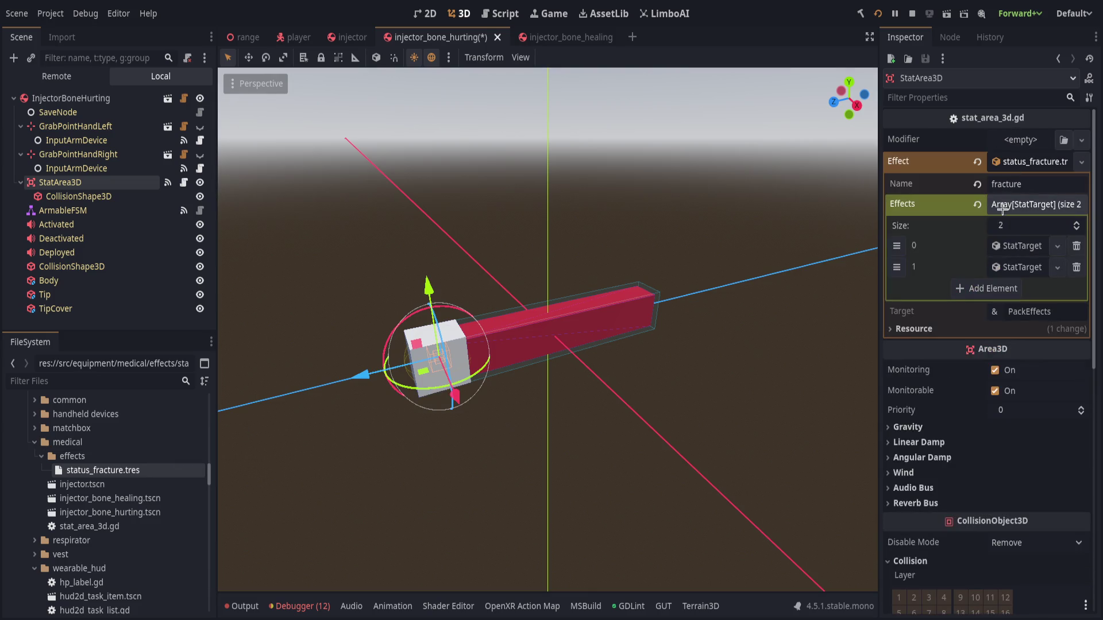
pyautogui.click(1002, 256)
pyautogui.click(1010, 245)
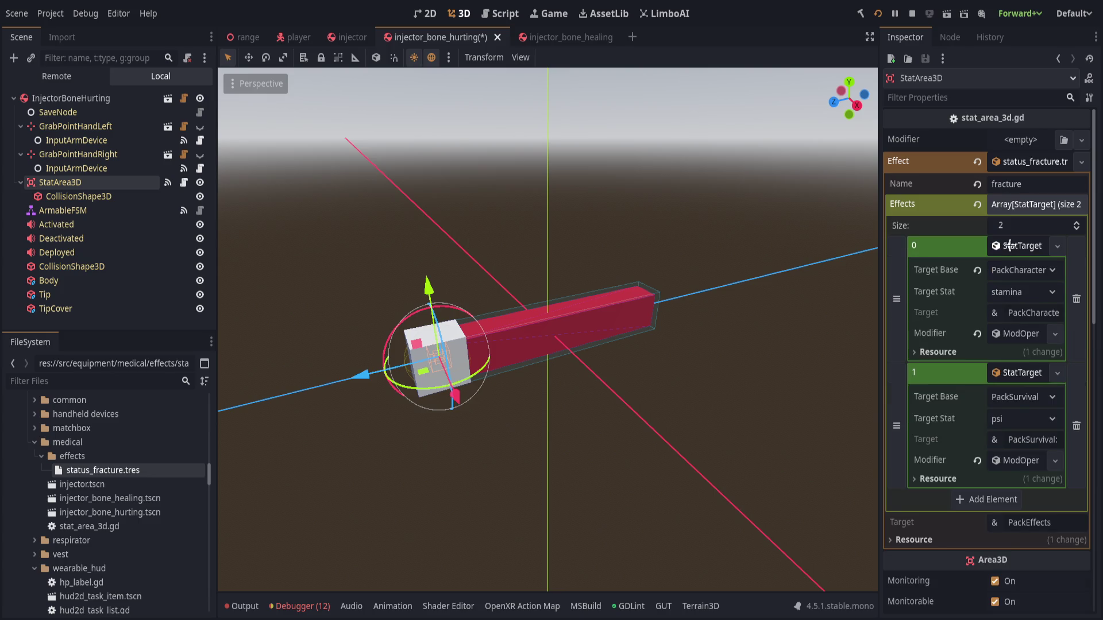
pyautogui.click(1010, 245)
pyautogui.click(1002, 268)
pyautogui.click(1008, 201)
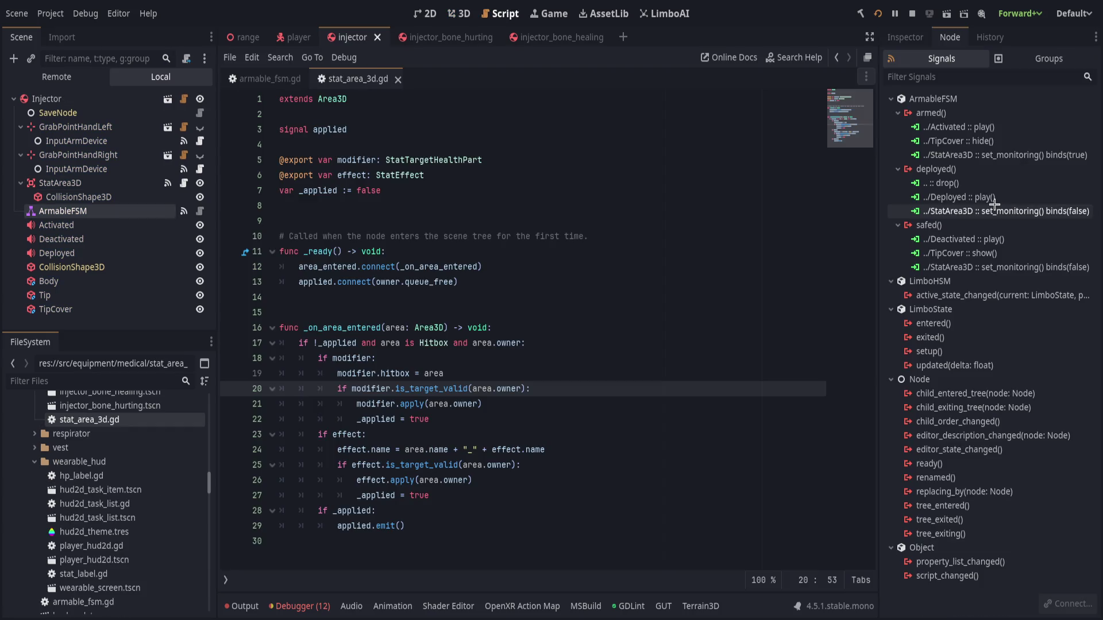
# Review the exported effect variable and _ready in the script, and save.
pyautogui.click(657, 172)
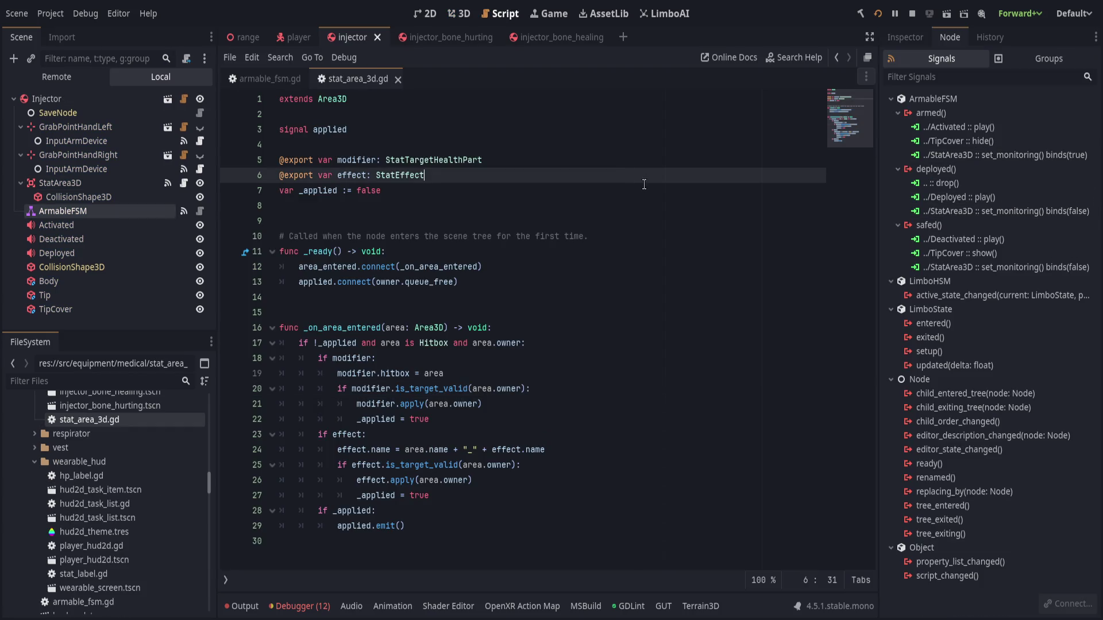
pyautogui.hotkey('ctrl', 's')
pyautogui.click(480, 251)
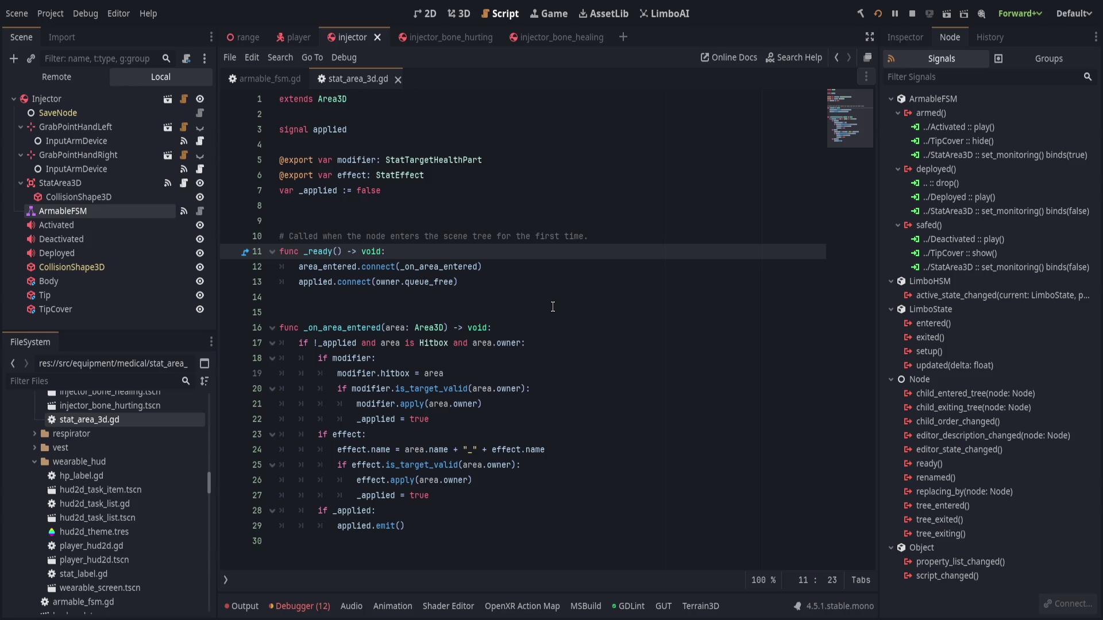
# Close the injector, injector_bone_hurting and injector_bone_healing tabs.
pyautogui.click(432, 38)
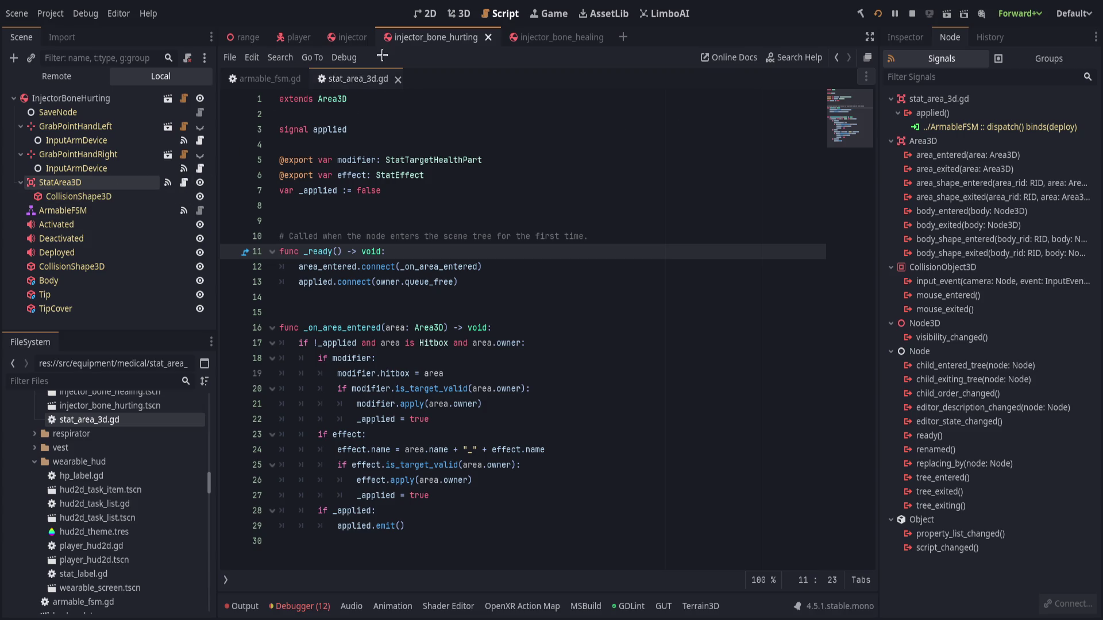
pyautogui.moveTo(345, 44)
pyautogui.middleClick(410, 34)
pyautogui.middleClick(410, 35)
pyautogui.middleClick(356, 39)
# Reopen both injector variants, compare their StatArea3D effects, and return to the player scene.
pyautogui.scroll(2, 109, 442)
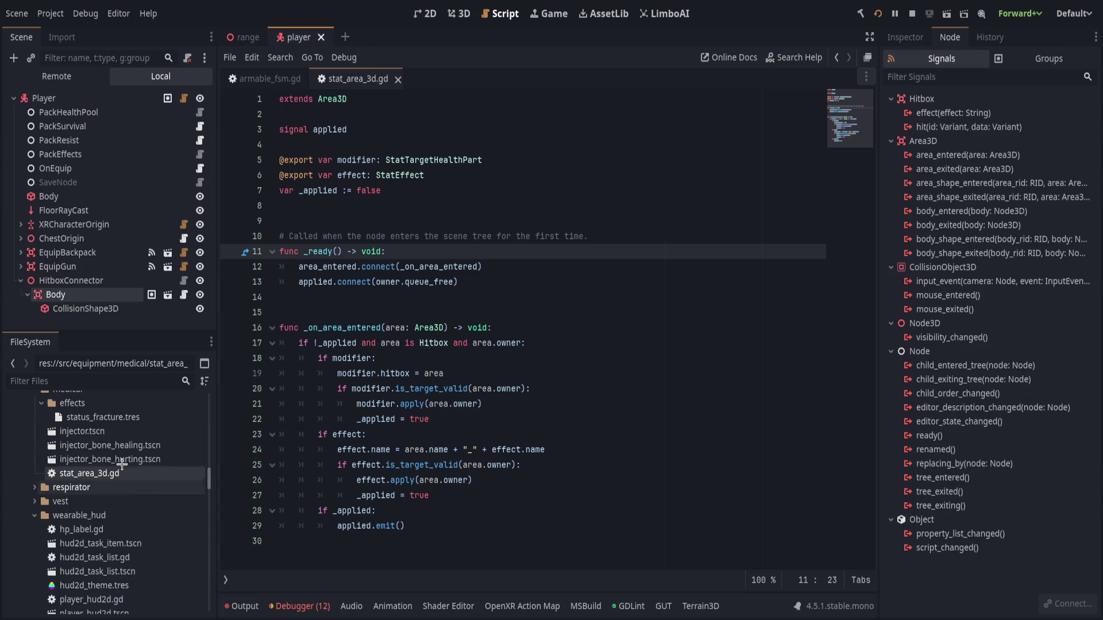
pyautogui.click(108, 445)
pyautogui.doubleClick(108, 459)
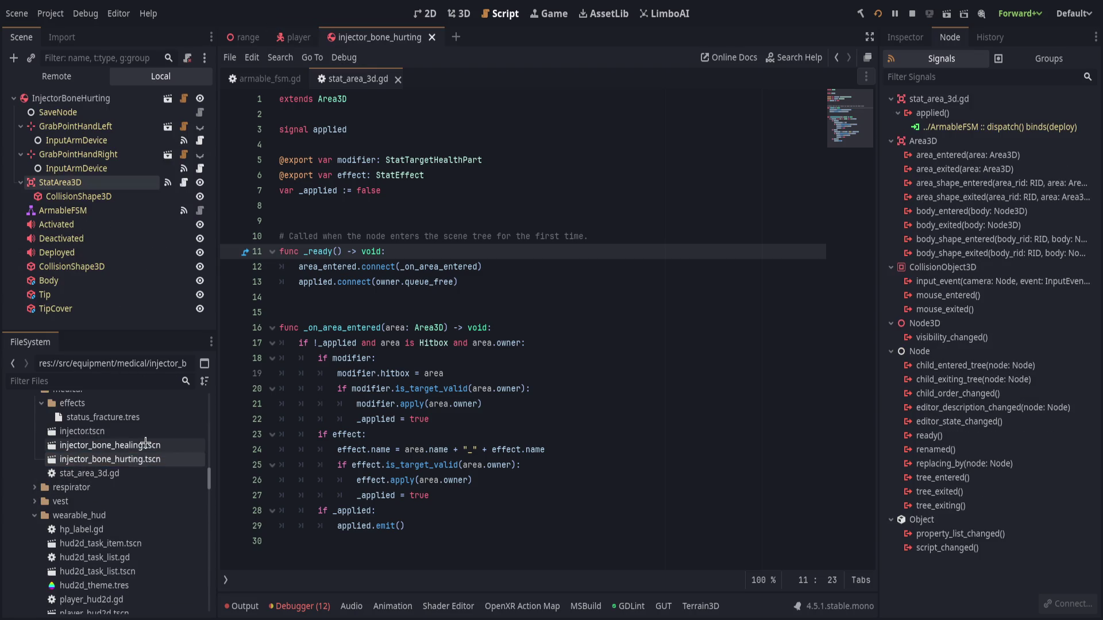
pyautogui.doubleClick(109, 445)
pyautogui.click(904, 37)
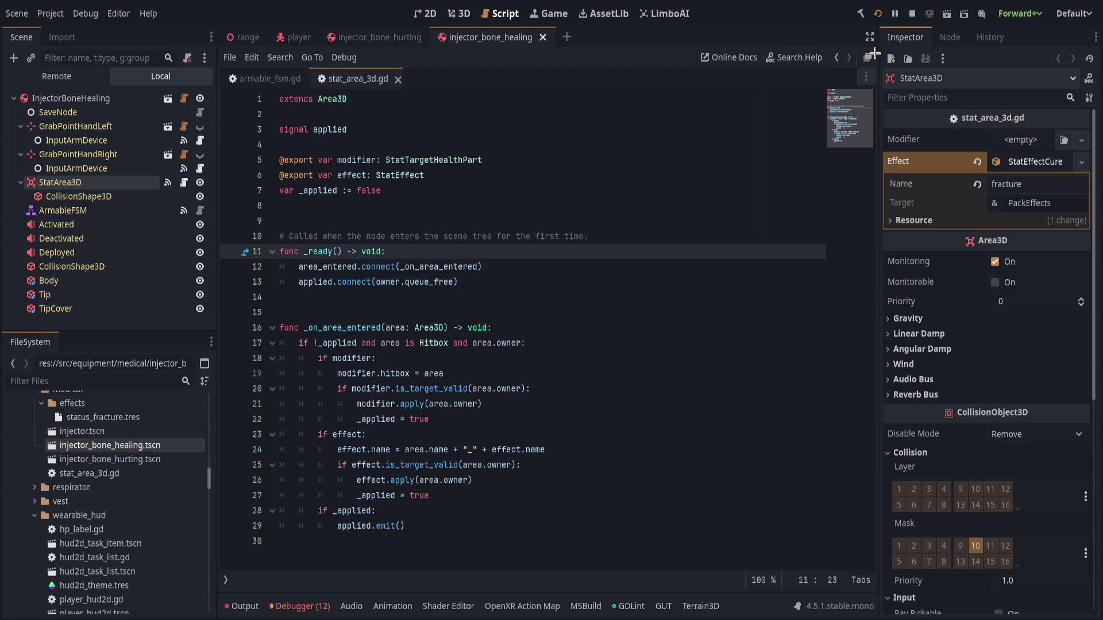
pyautogui.click(372, 37)
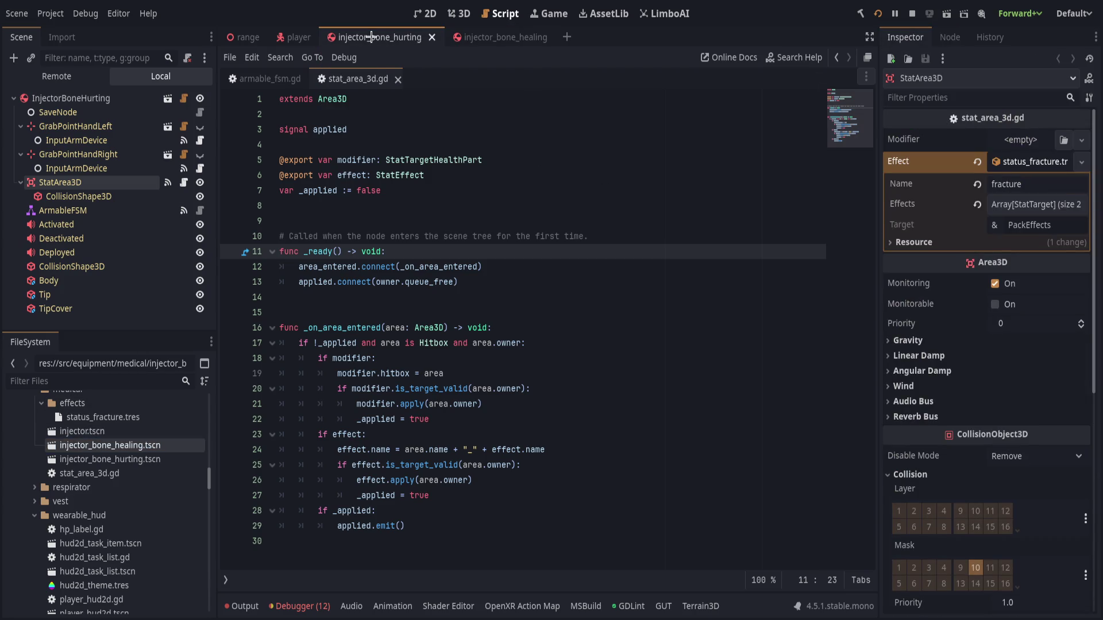
pyautogui.click(499, 37)
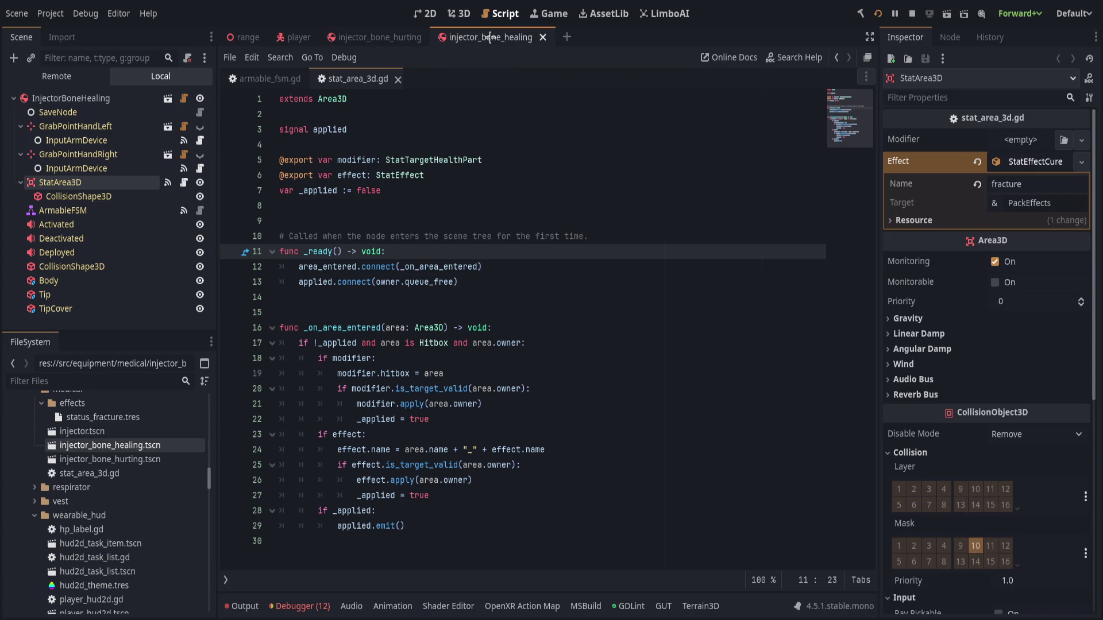
pyautogui.click(379, 37)
pyautogui.click(393, 145)
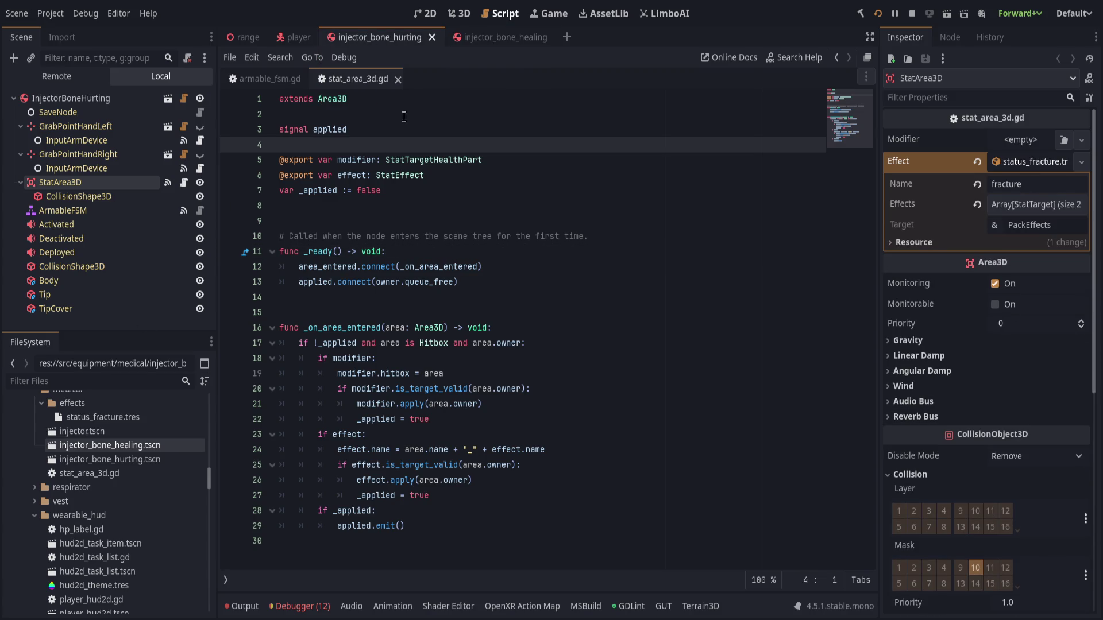
pyautogui.click(296, 37)
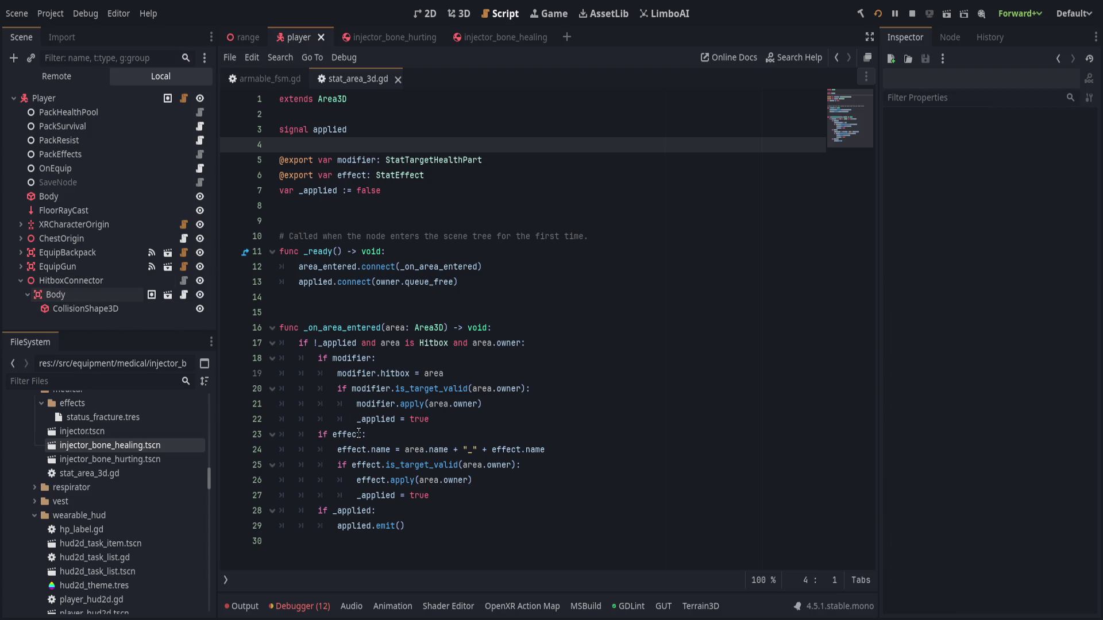
pyautogui.click(449, 310)
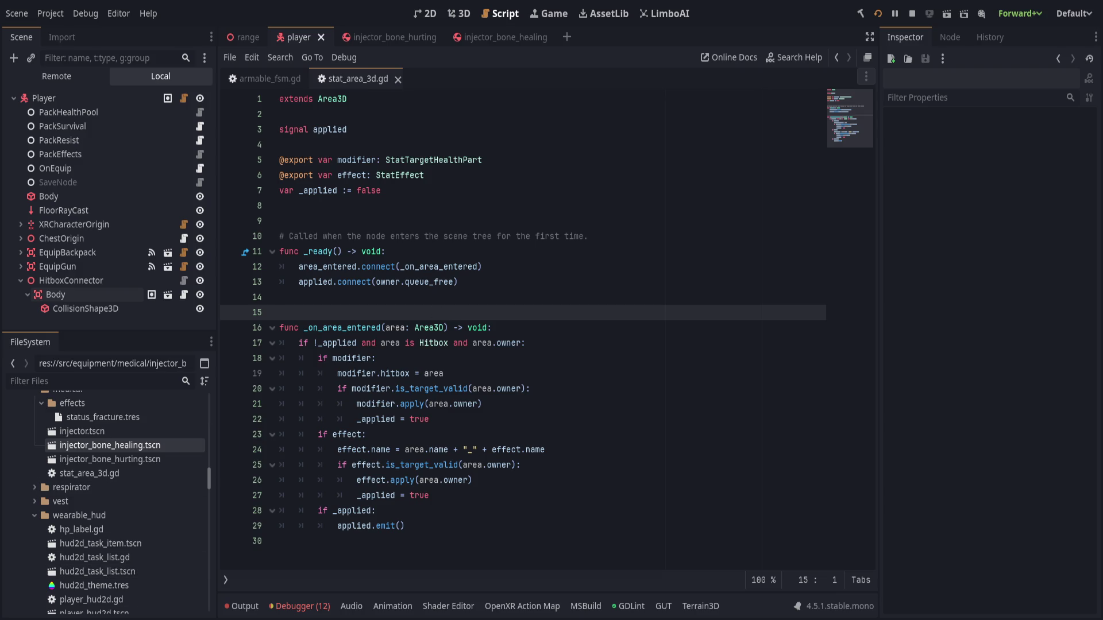
pyautogui.click(554, 282)
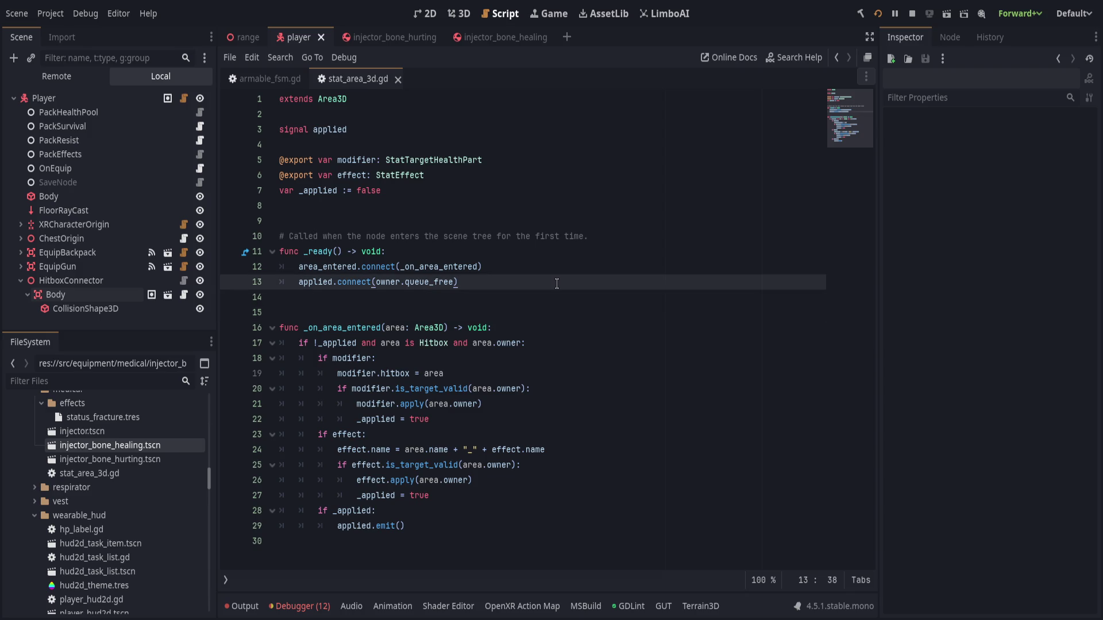
pyautogui.moveTo(158, 331); pyautogui.dragTo(158, 338)
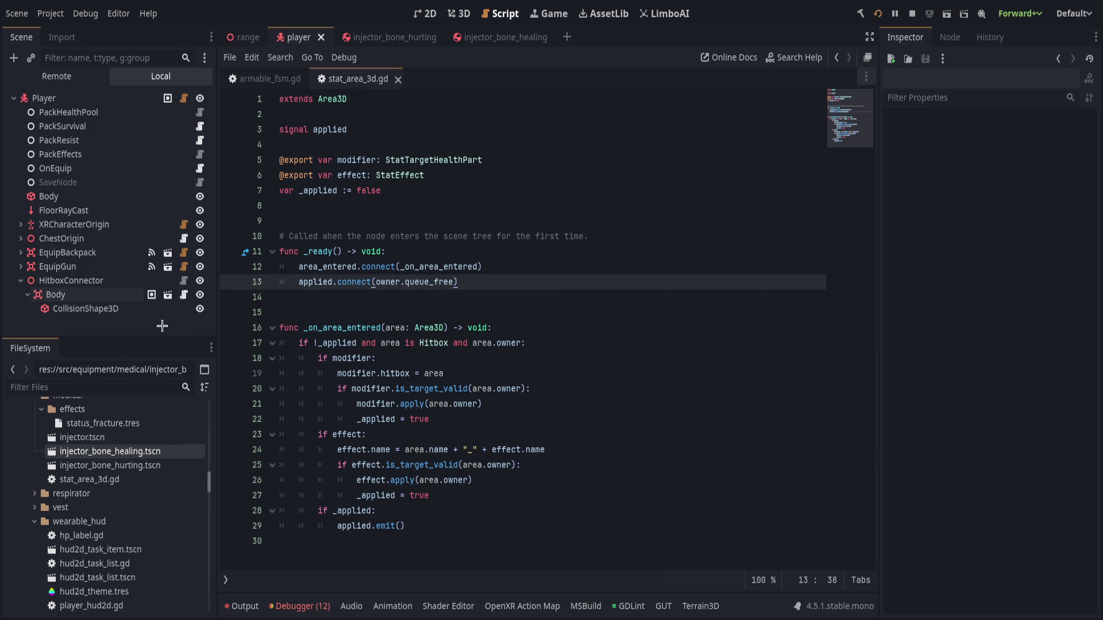
pyautogui.click(103, 280)
pyautogui.click(109, 331)
pyautogui.click(522, 310)
pyautogui.click(548, 330)
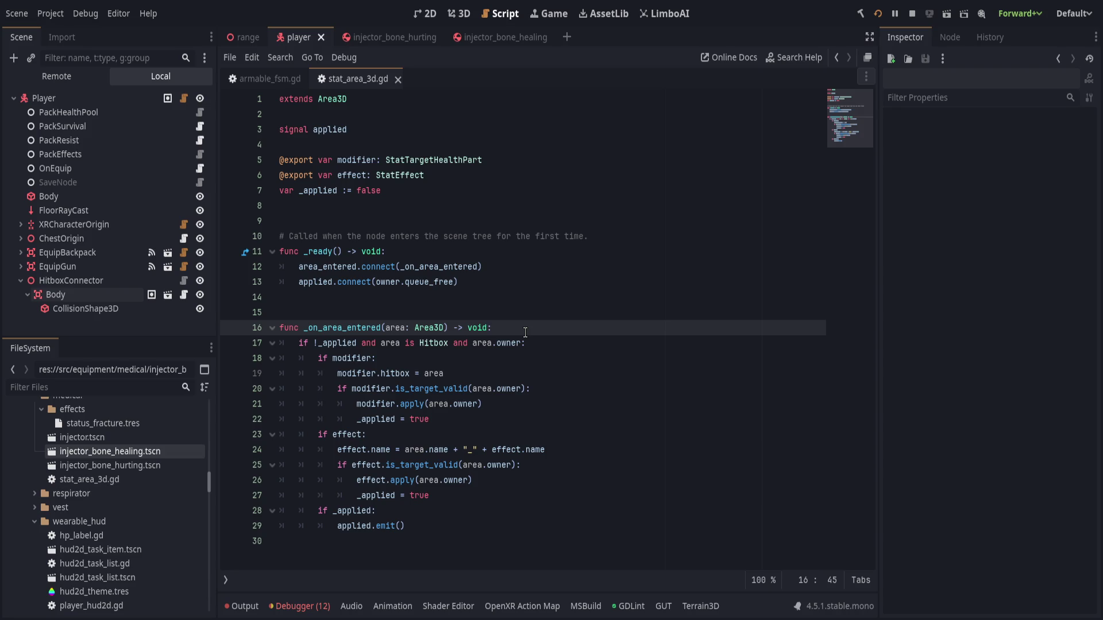
pyautogui.click(466, 282)
pyautogui.click(466, 299)
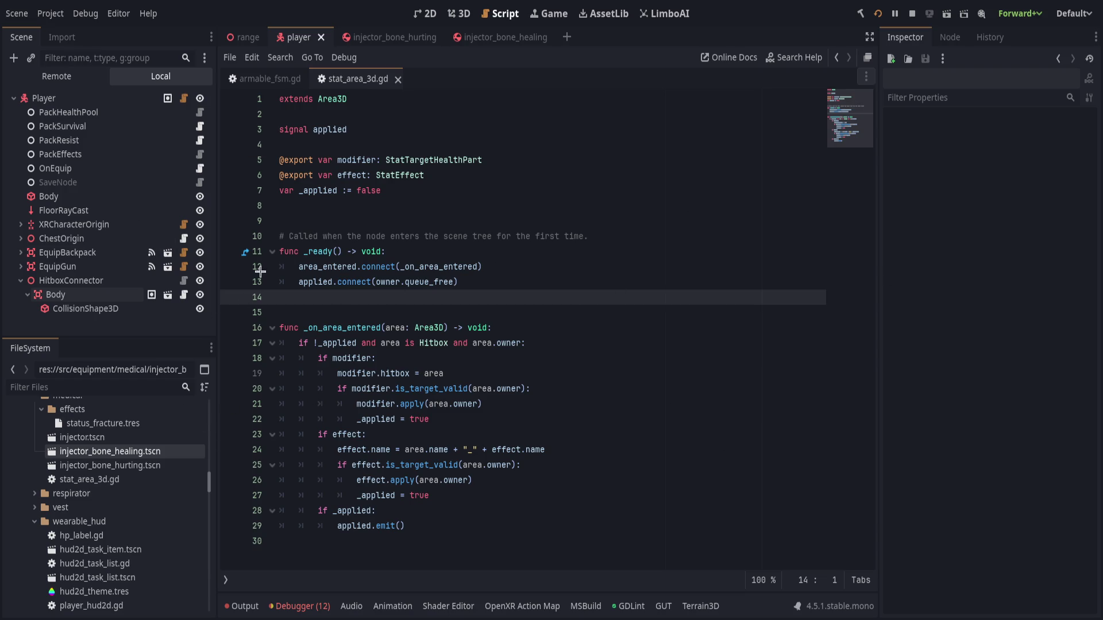
pyautogui.moveTo(247, 310)
pyautogui.mouseDown()
pyautogui.moveTo(574, 419)
pyautogui.moveTo(529, 525)
pyautogui.mouseUp()
pyautogui.click(514, 524)
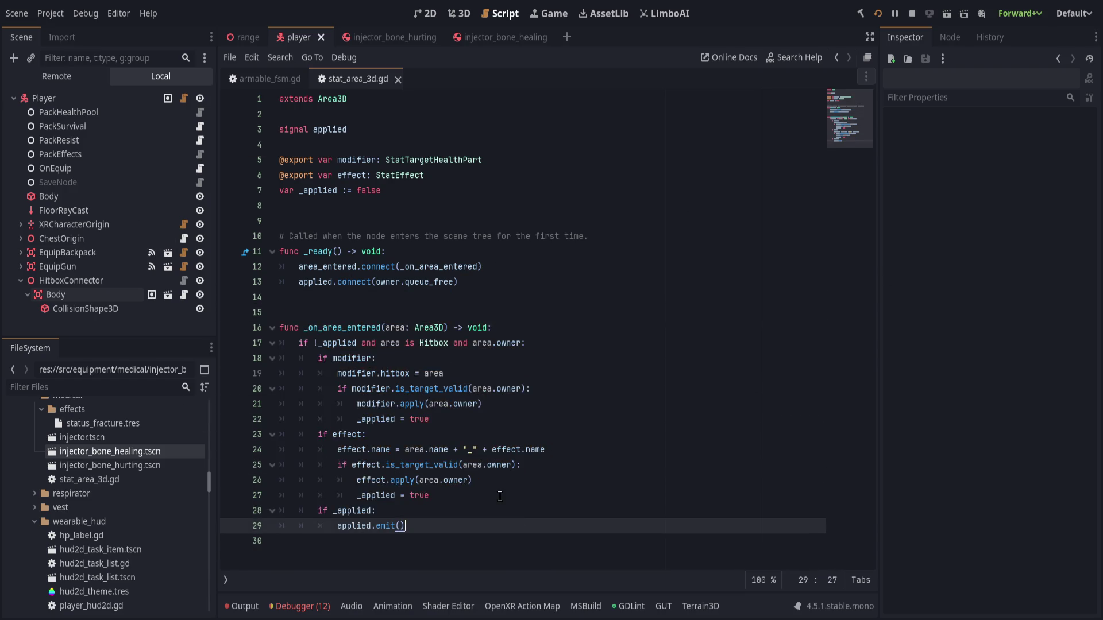
pyautogui.click(506, 478)
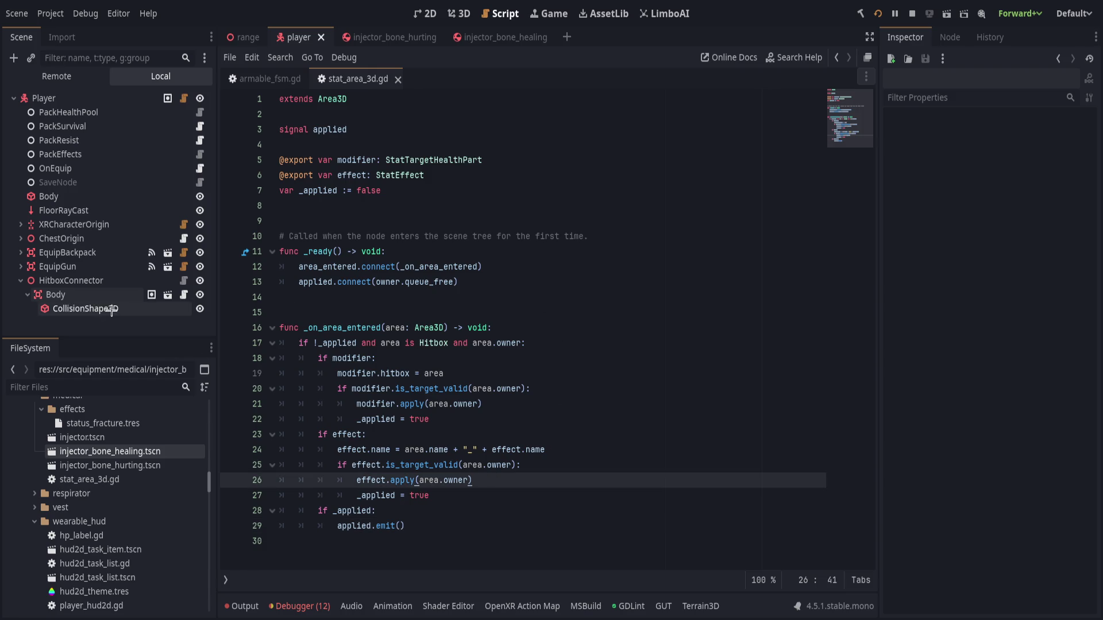
pyautogui.scroll(-4, 118, 517)
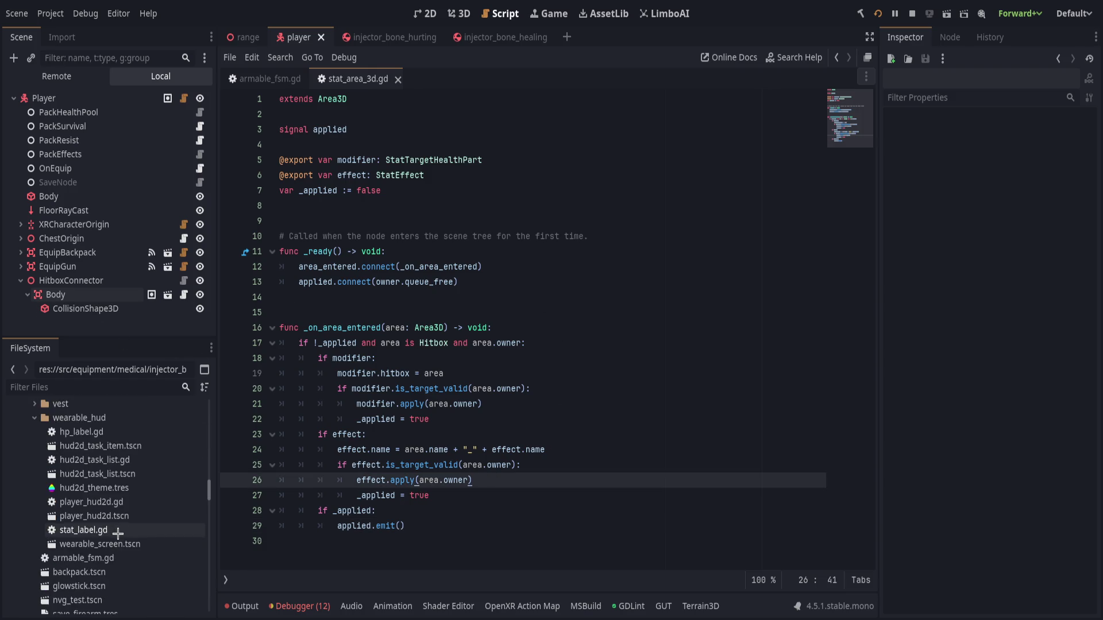
pyautogui.scroll(6, 121, 531)
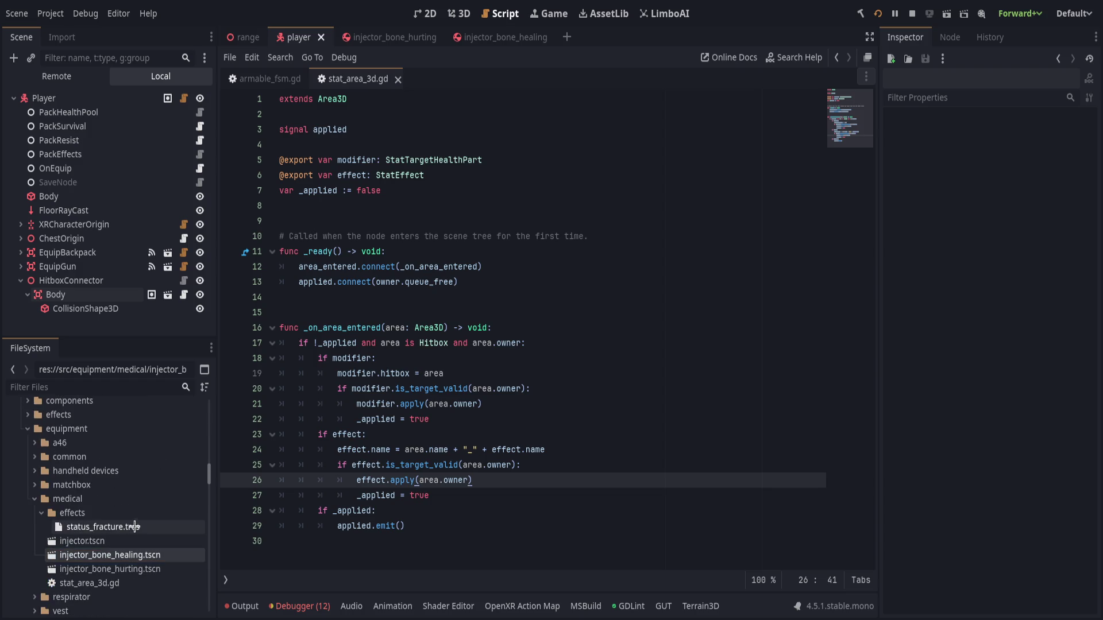
pyautogui.scroll(-5, 129, 527)
pyautogui.scroll(-7, 151, 525)
pyautogui.scroll(-14, 151, 526)
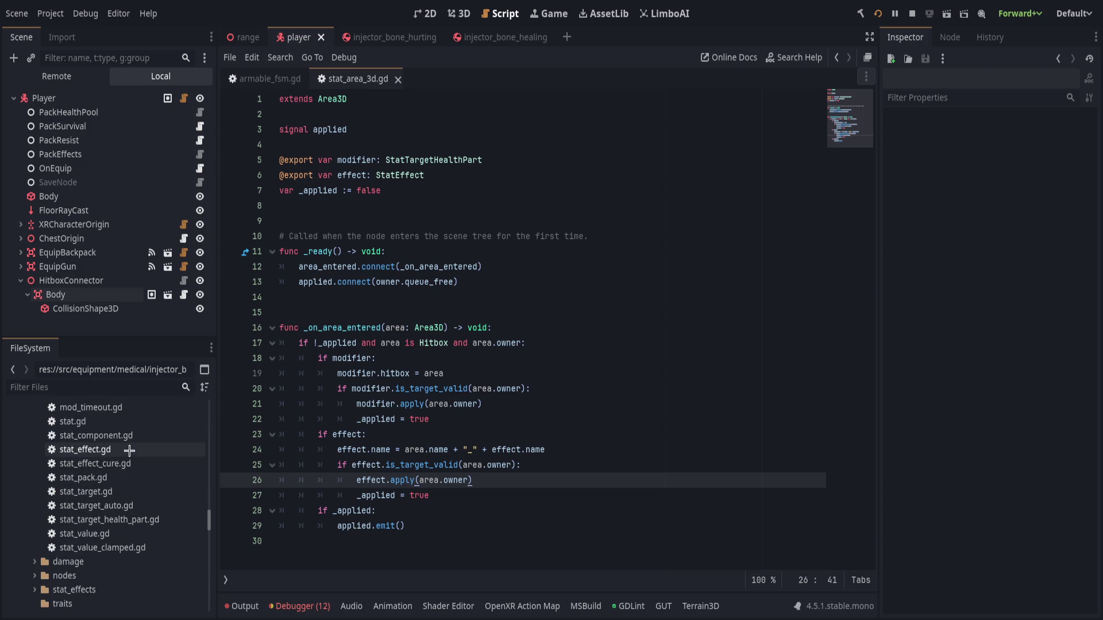
# Open stat_effect.gd and inspect the apply_status call in apply().
pyautogui.click(130, 450)
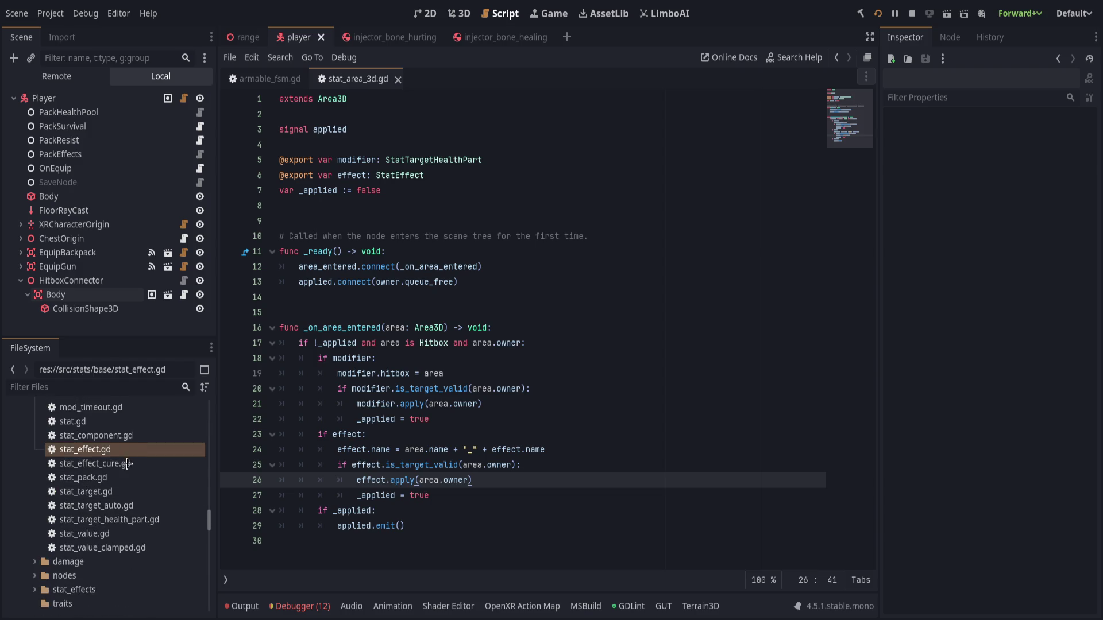
pyautogui.doubleClick(127, 450)
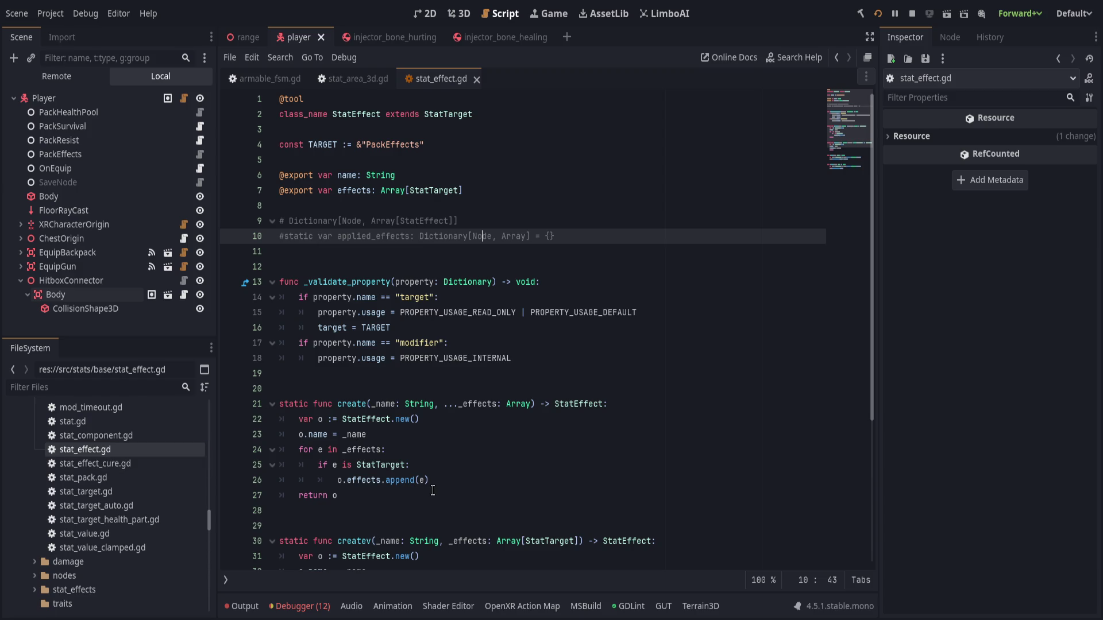
pyautogui.scroll(-5, 433, 490)
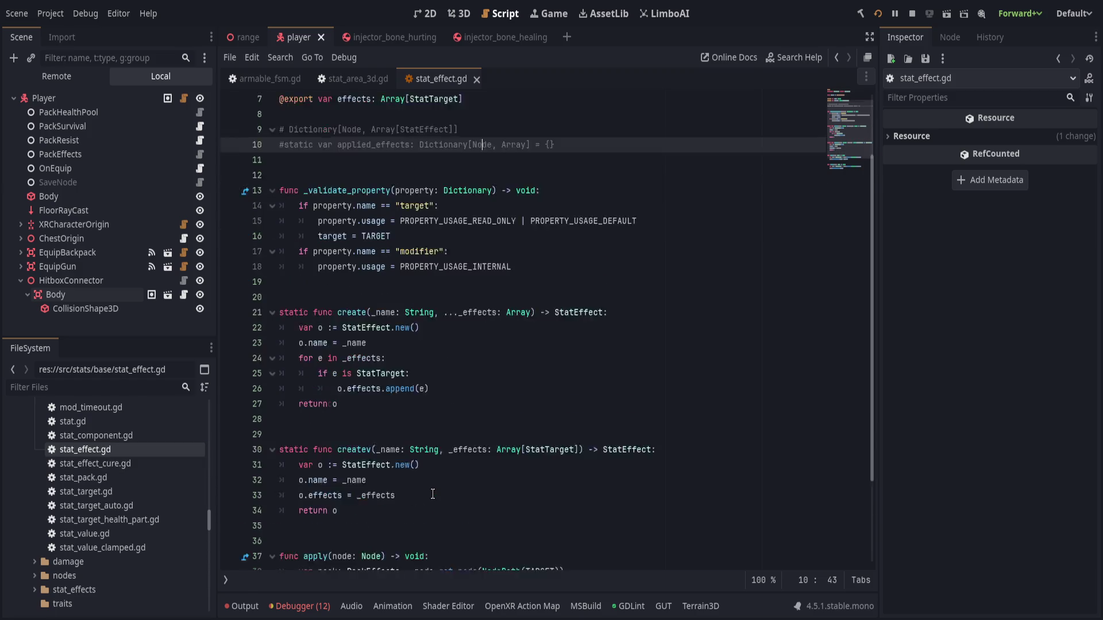
pyautogui.click(523, 464)
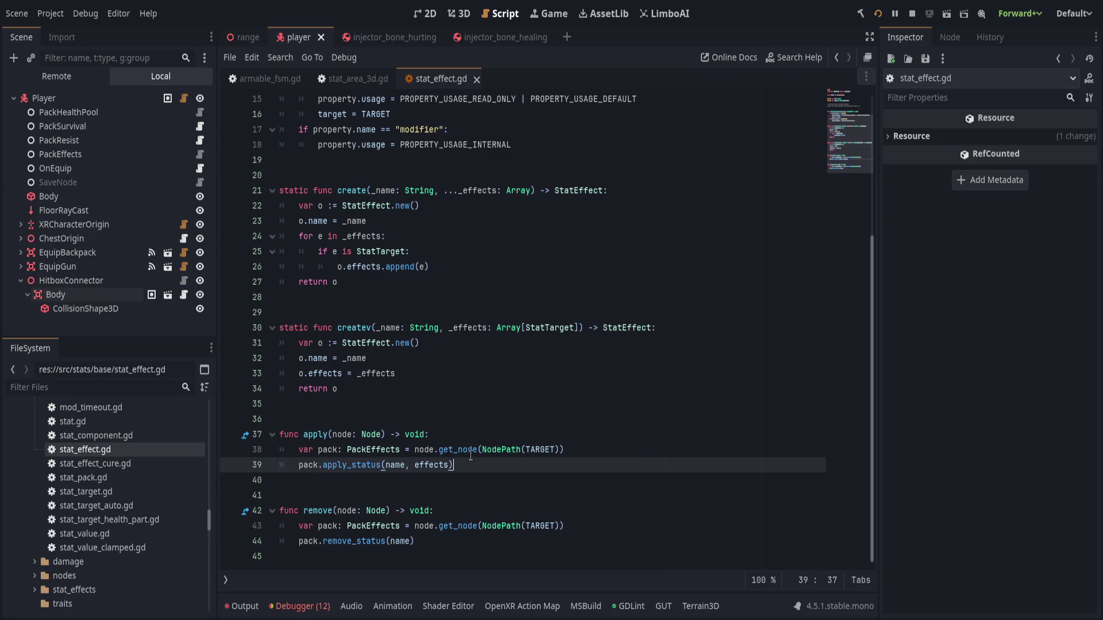
pyautogui.scroll(-3, 106, 546)
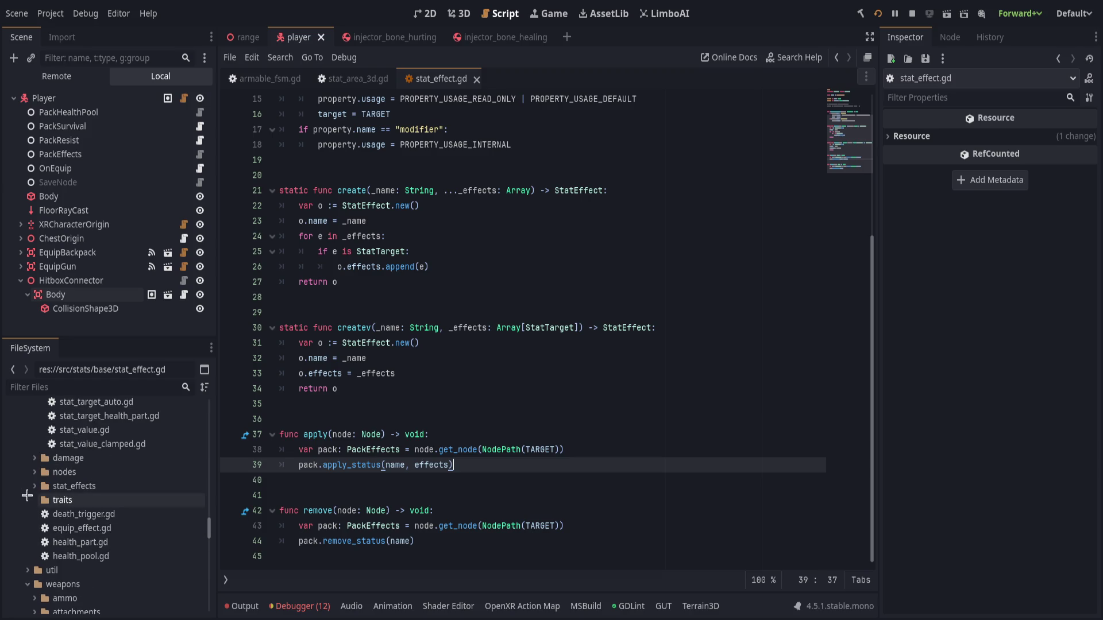
pyautogui.scroll(5, 74, 523)
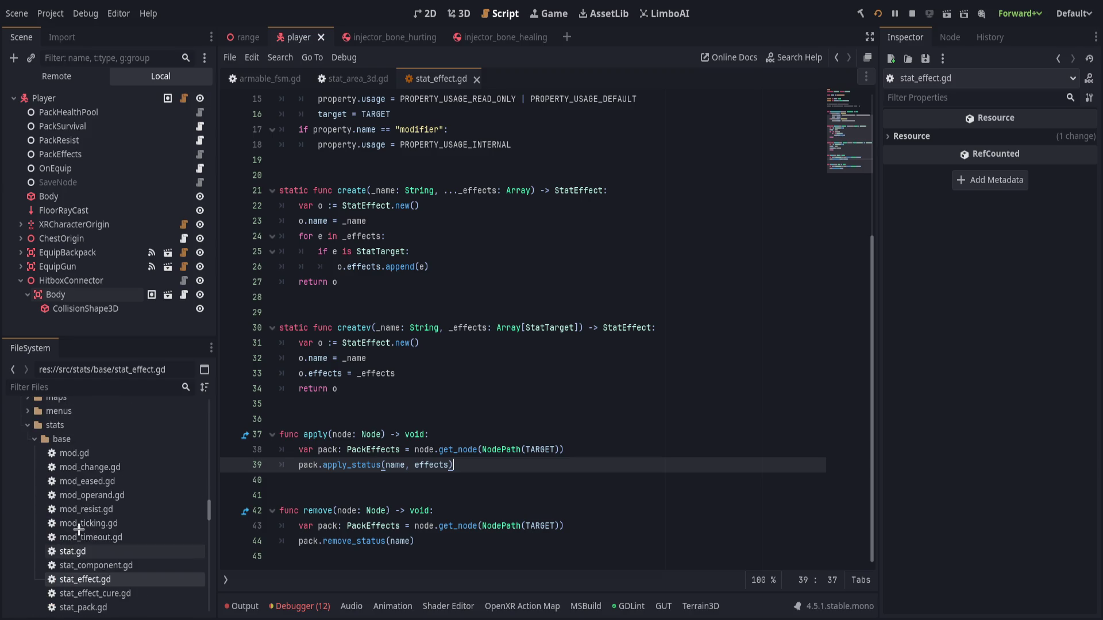
# Find pack_effects.gd in the stats nodes folder and open it.
pyautogui.click(32, 440)
pyautogui.scroll(2, 33, 440)
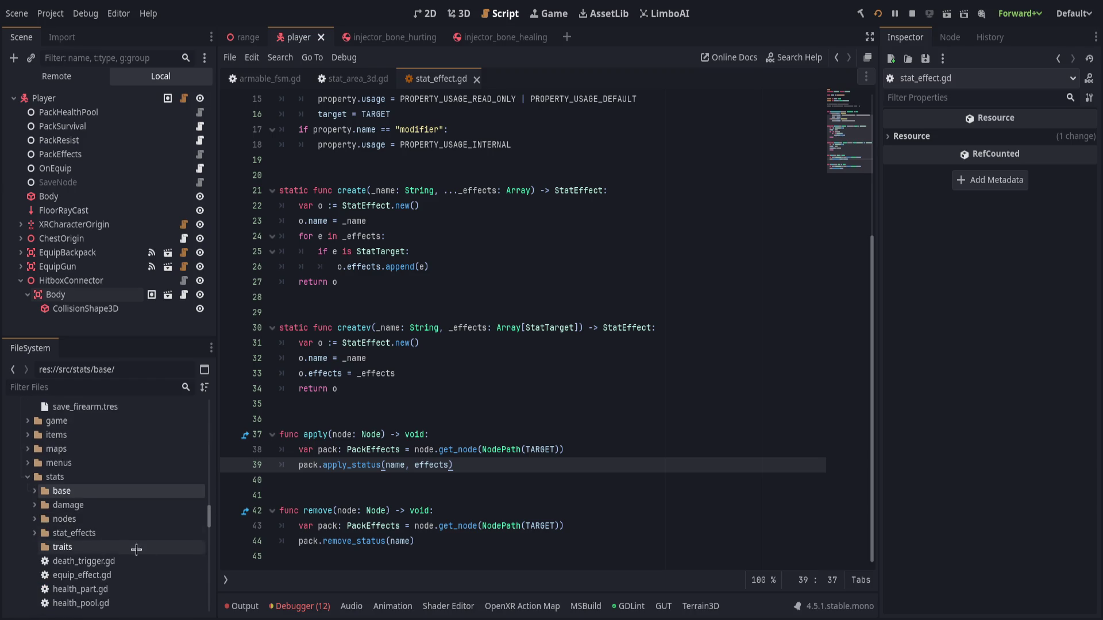
pyautogui.click(22, 534)
pyautogui.click(24, 519)
pyautogui.click(24, 519)
pyautogui.click(25, 519)
pyautogui.click(87, 547)
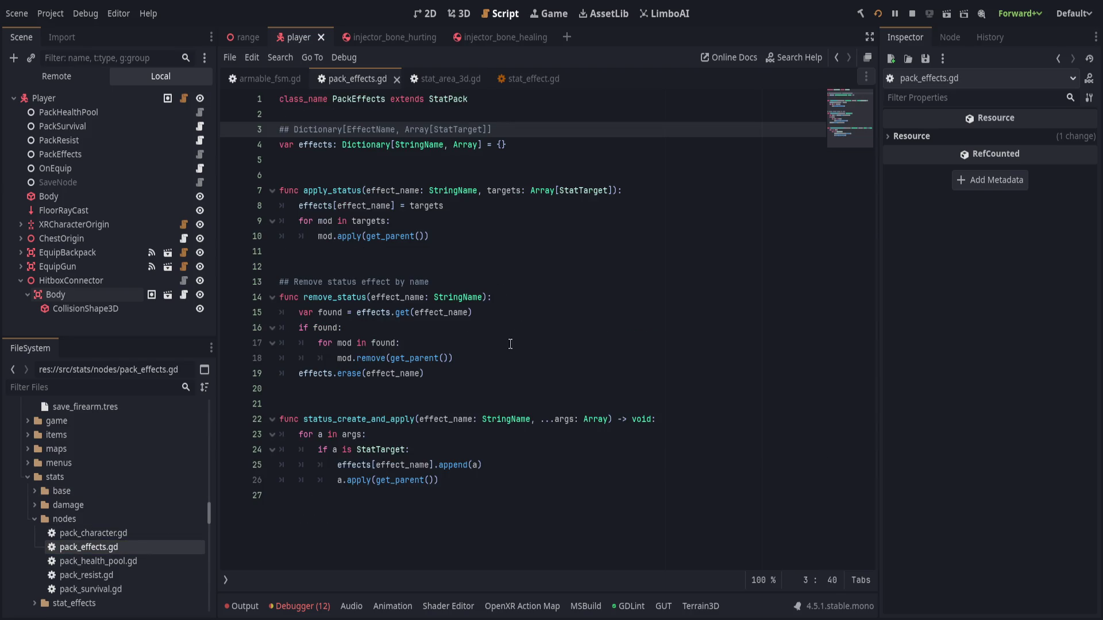
# Add print_debug("applying effect: ", effect_name) at the start of apply_status.
pyautogui.click(663, 203)
pyautogui.click(700, 190)
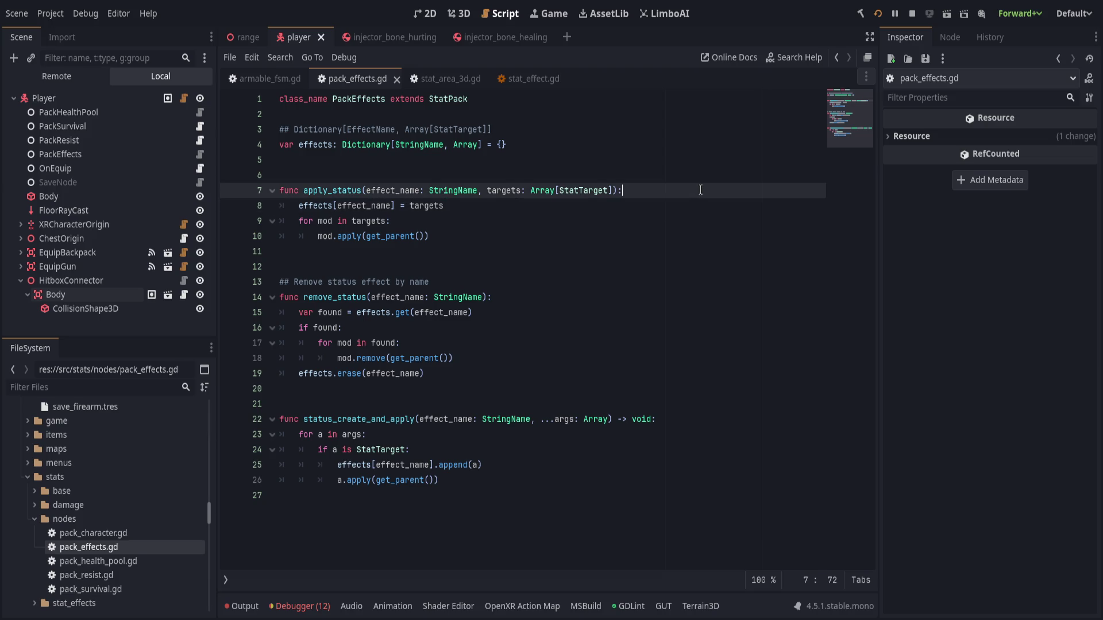
pyautogui.press('Return')
pyautogui.write('print_de')
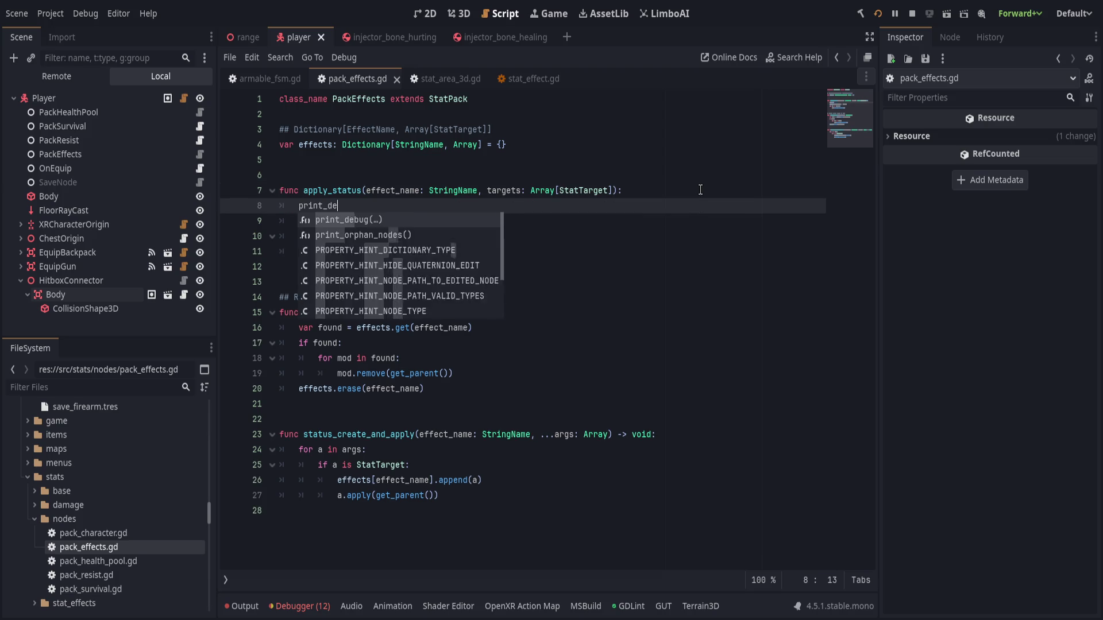
pyautogui.press('Return')
pyautogui.write('"applying eff')
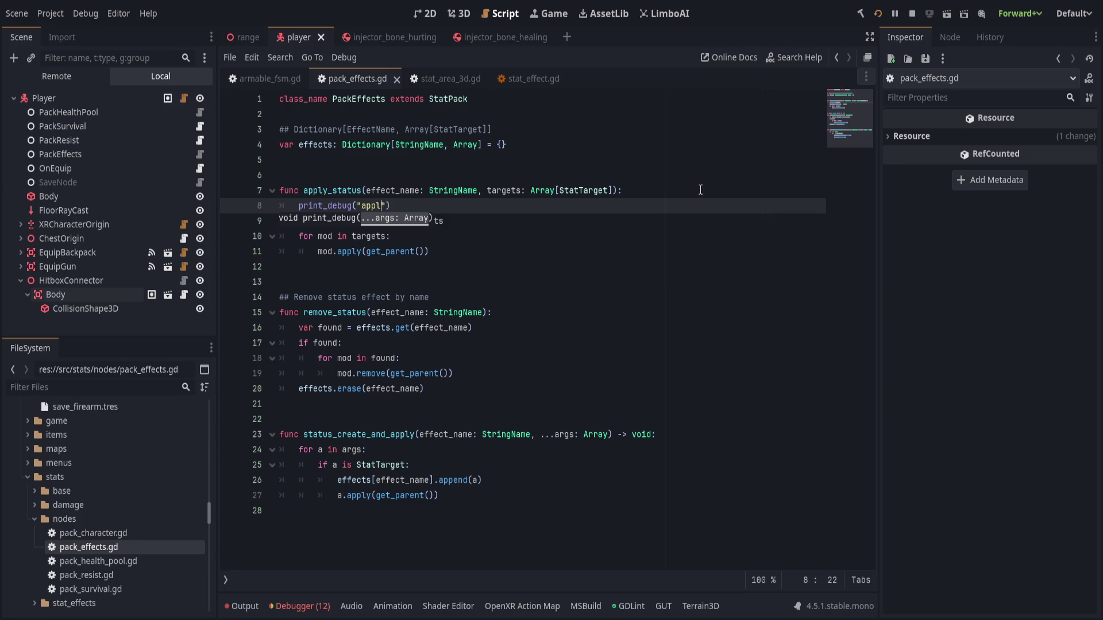
pyautogui.write('ect: ", ')
pyautogui.write('effect_name')
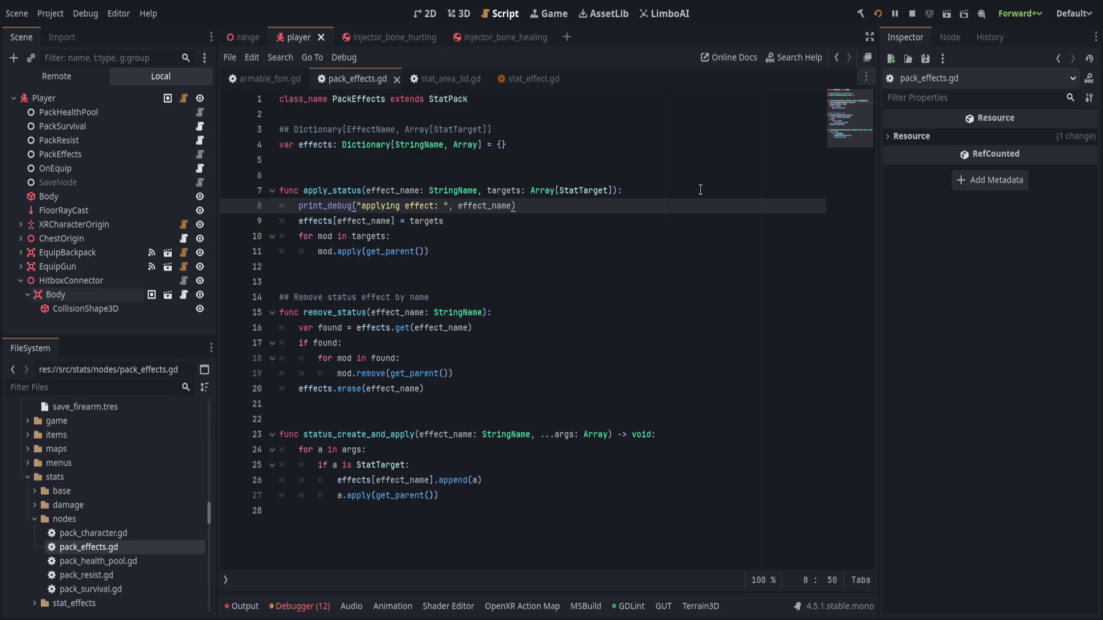
# Add print_debug("removing effect: ", effect_name) at the start of remove_status and save pack_effects.gd.
pyautogui.click(583, 325)
pyautogui.click(599, 312)
pyautogui.press('Return')
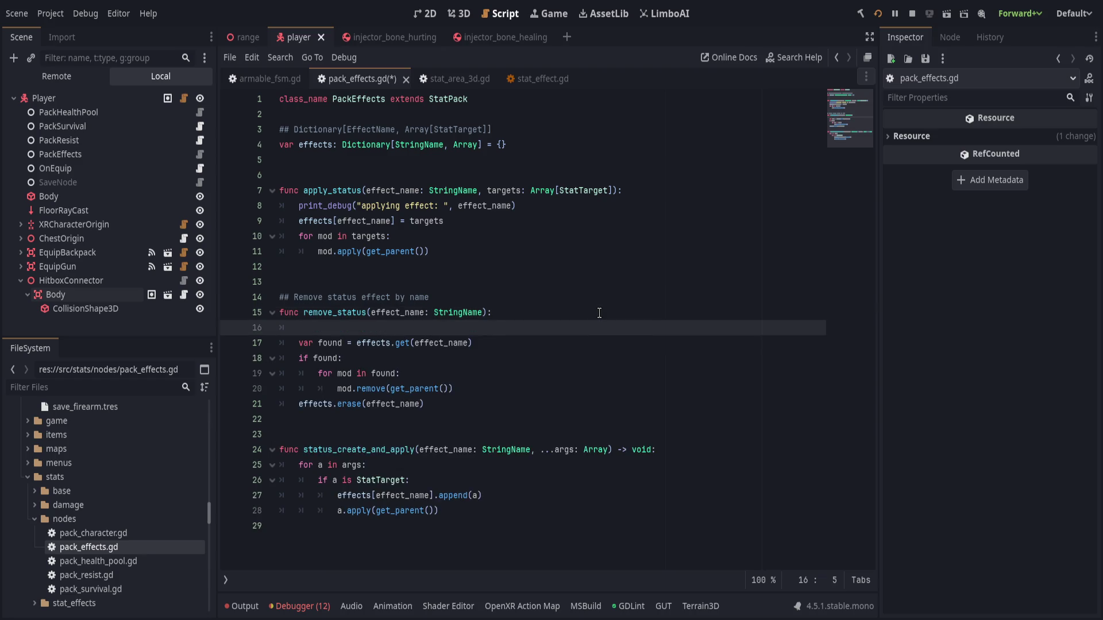
pyautogui.write('print_debug(')
pyautogui.write('"applying effec')
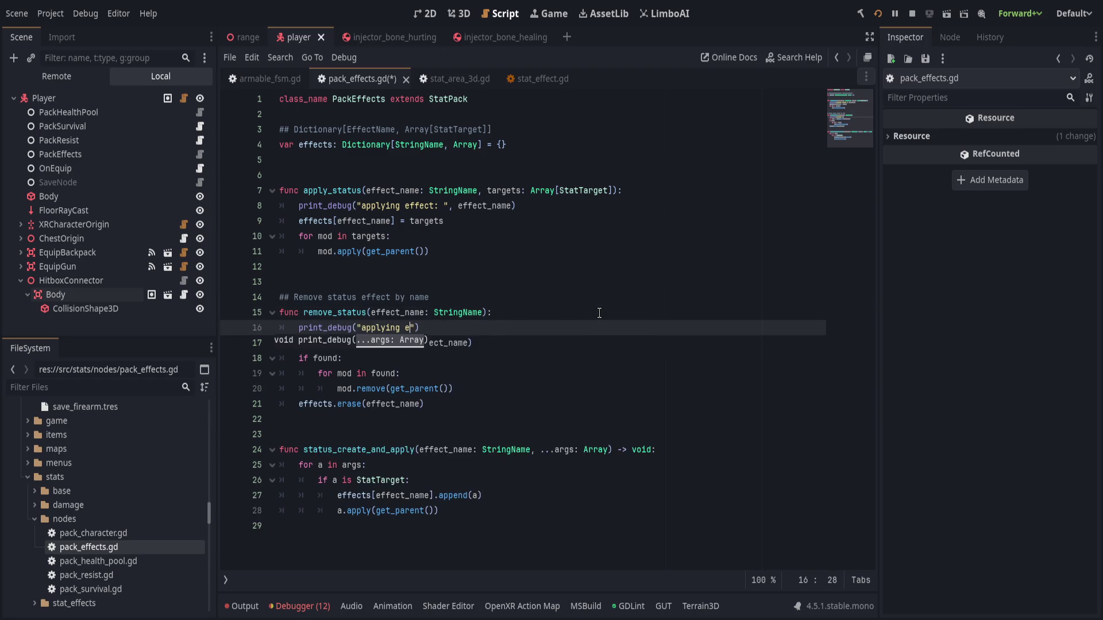
pyautogui.write('t:')
pyautogui.hotkey('ctrl', 'BackSpace')
pyautogui.hotkey('ctrl', 'BackSpace')
pyautogui.hotkey('ctrl', 'BackSpace')
pyautogui.write('remov')
pyautogui.write('ing effect: ", ')
pyautogui.write('effect_name)')
pyautogui.hotkey('ctrl', 's')
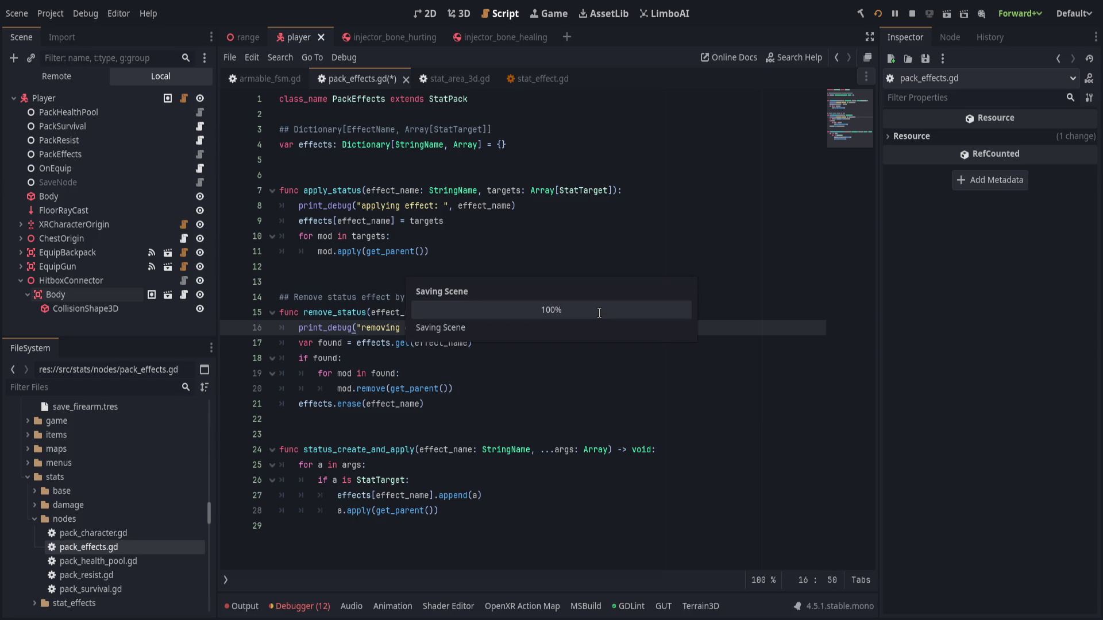
pyautogui.click(535, 356)
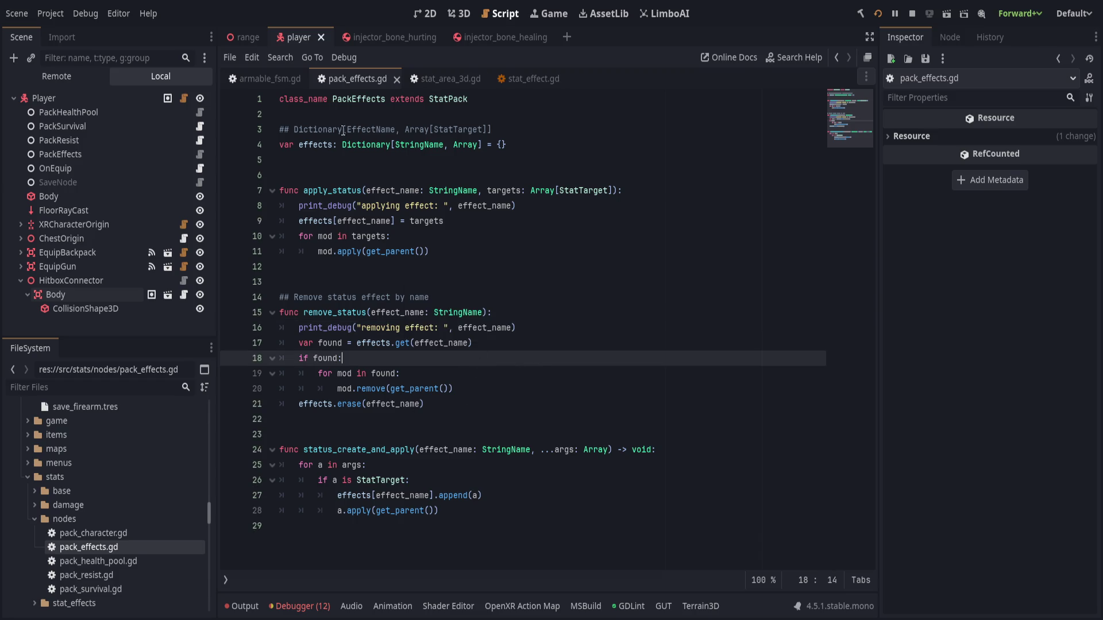
pyautogui.click(449, 14)
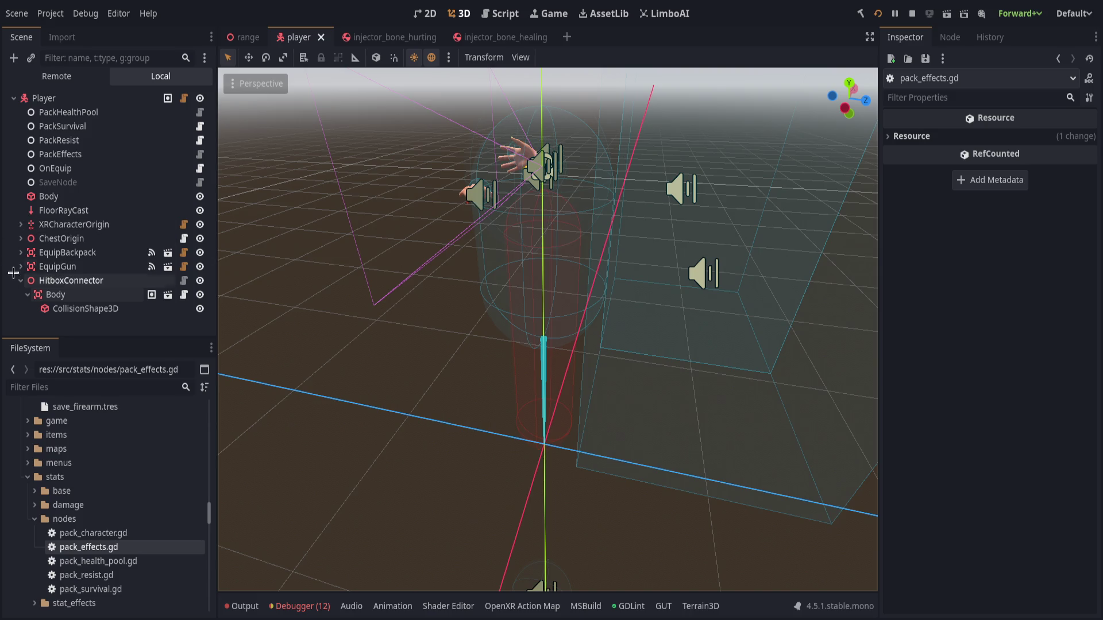
# Expand XRCharacterOrigin, the Right and Left hand nodes and EquipWrist in the Scene dock.
pyautogui.click(21, 224)
pyautogui.scroll(-2, 67, 183)
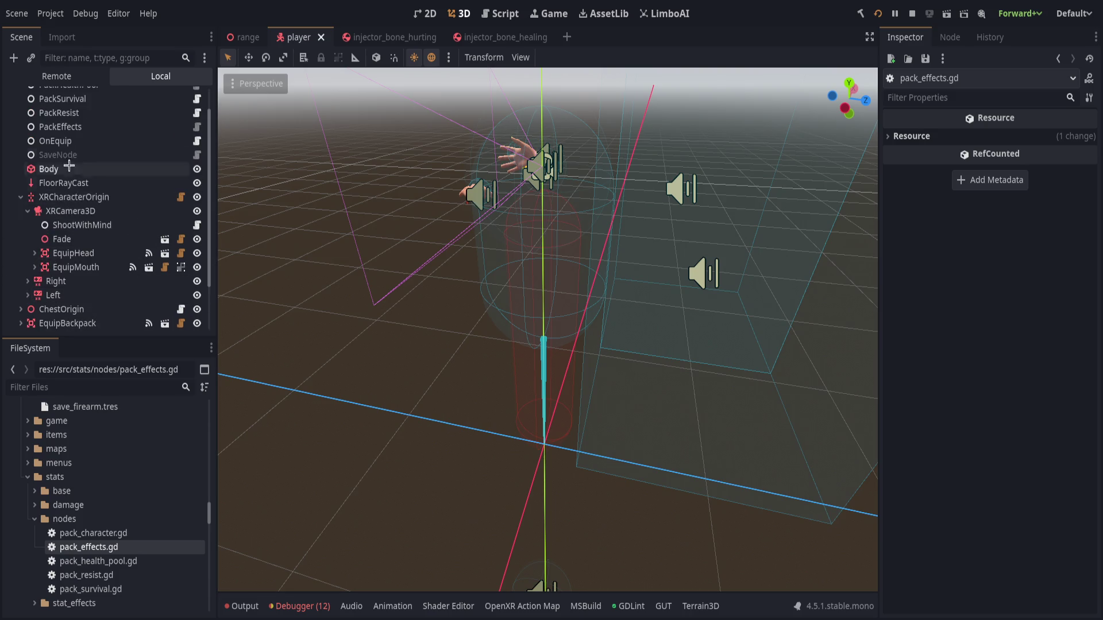
pyautogui.scroll(2, 68, 183)
pyautogui.click(64, 168)
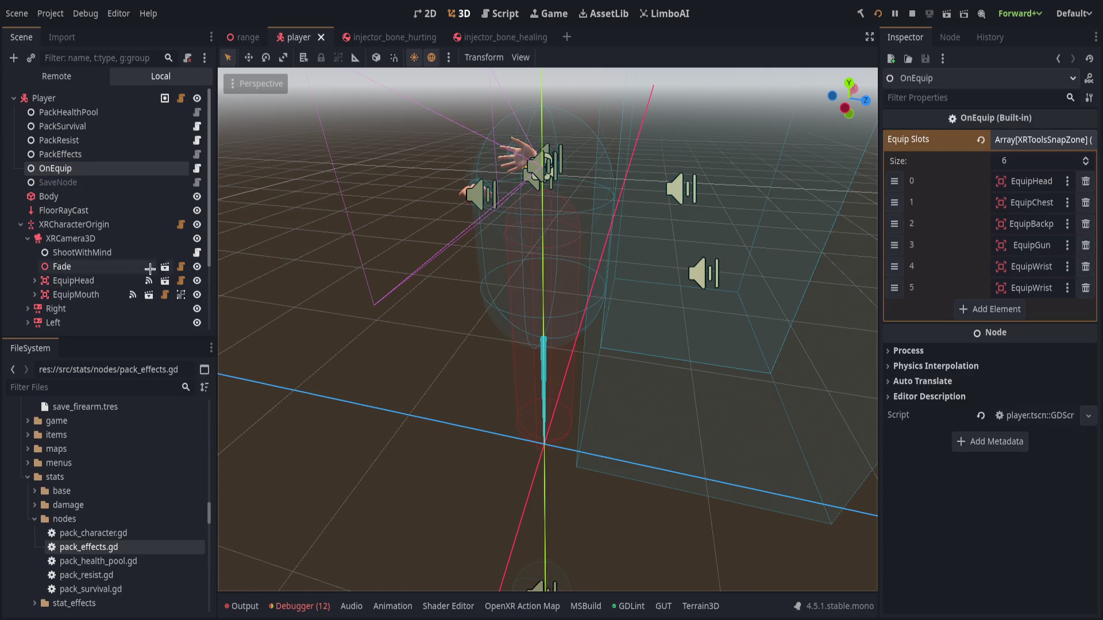
pyautogui.click(28, 238)
pyautogui.click(27, 252)
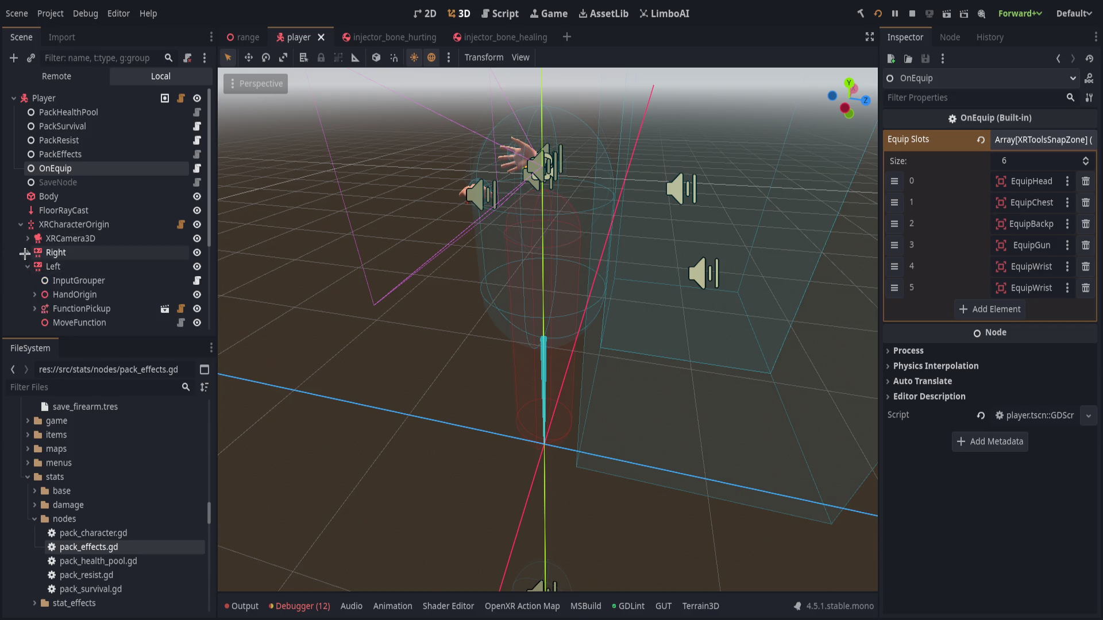
pyautogui.scroll(-5, 27, 241)
pyautogui.click(27, 219)
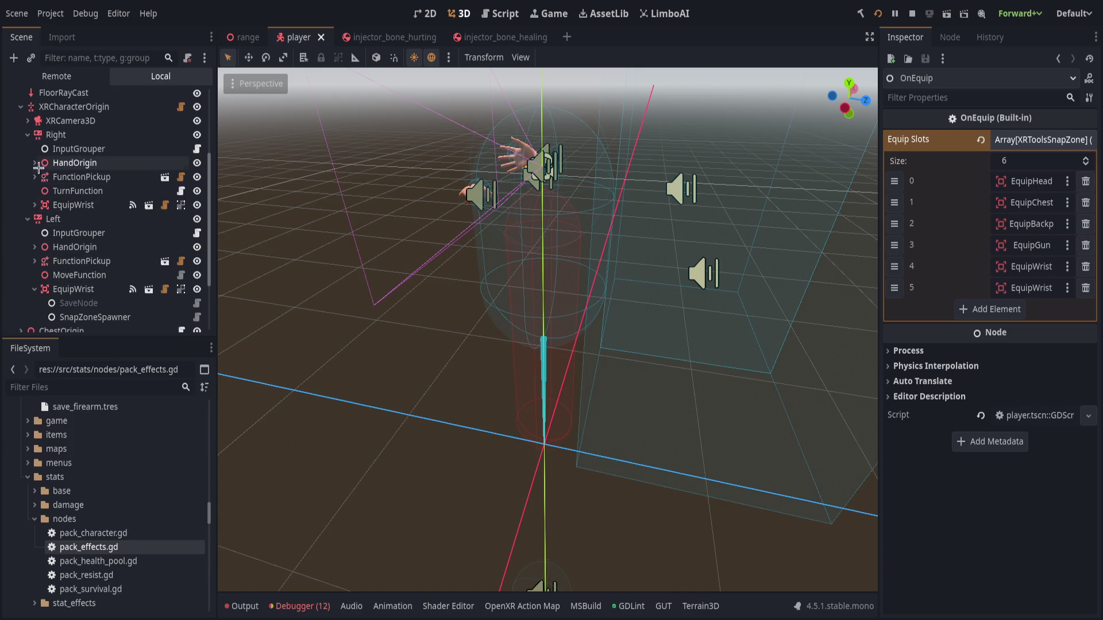
pyautogui.click(23, 177)
pyautogui.click(23, 177)
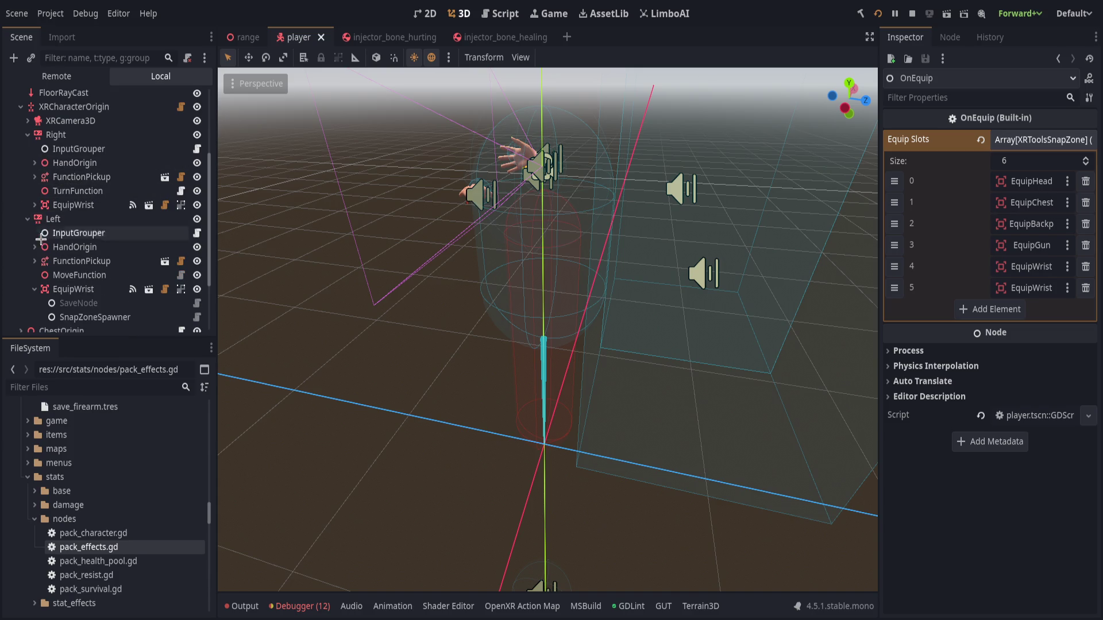
pyautogui.scroll(5, 87, 286)
pyautogui.scroll(-5, 86, 285)
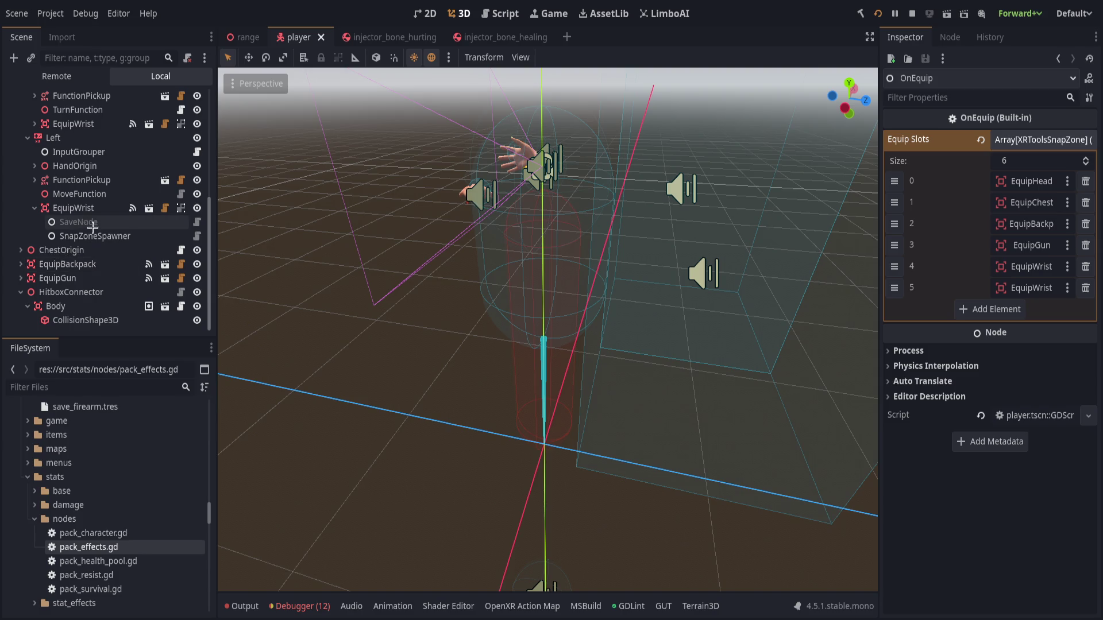
pyautogui.scroll(1, 99, 232)
pyautogui.click(35, 153)
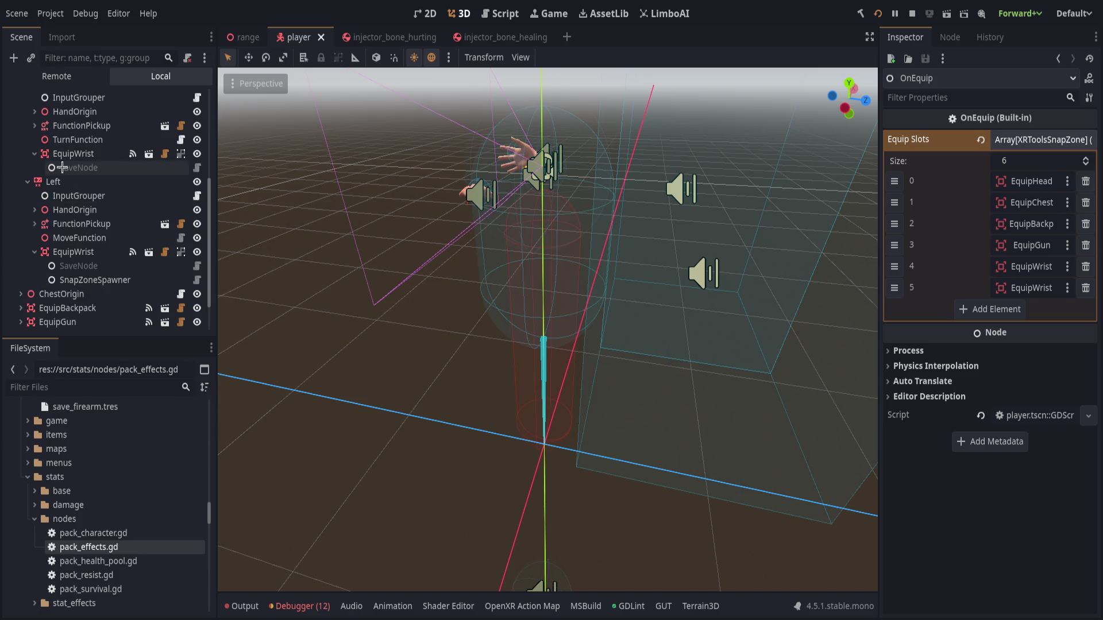
# Select the left hand's SnapZoneSpawner, check its Scene path, and open spawn_pickup.gd.
pyautogui.click(108, 280)
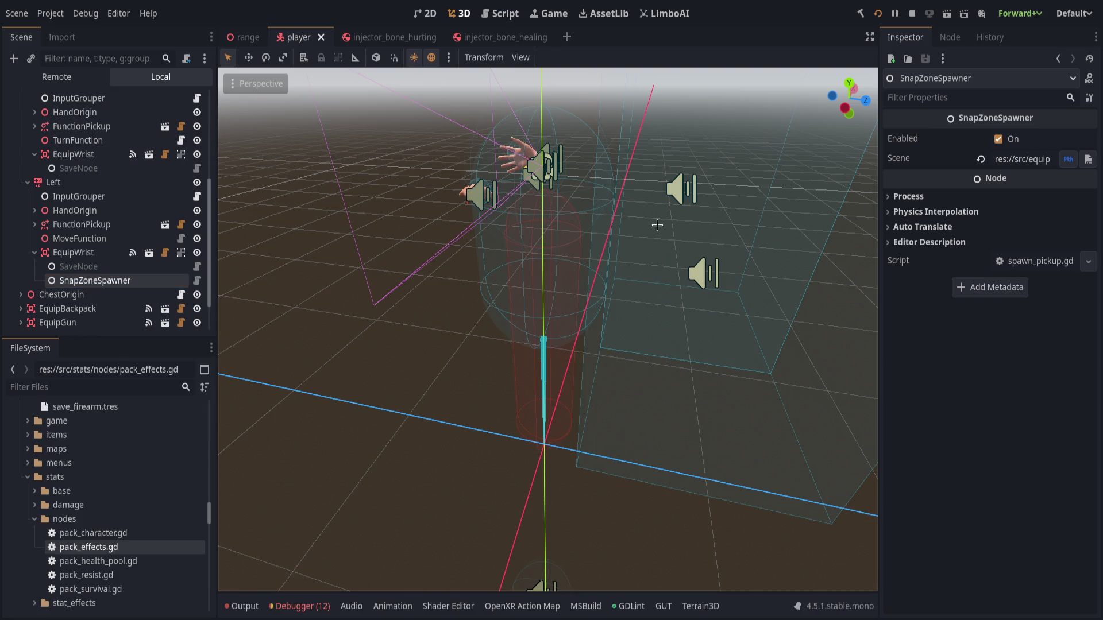
pyautogui.click(1008, 165)
pyautogui.press('Return')
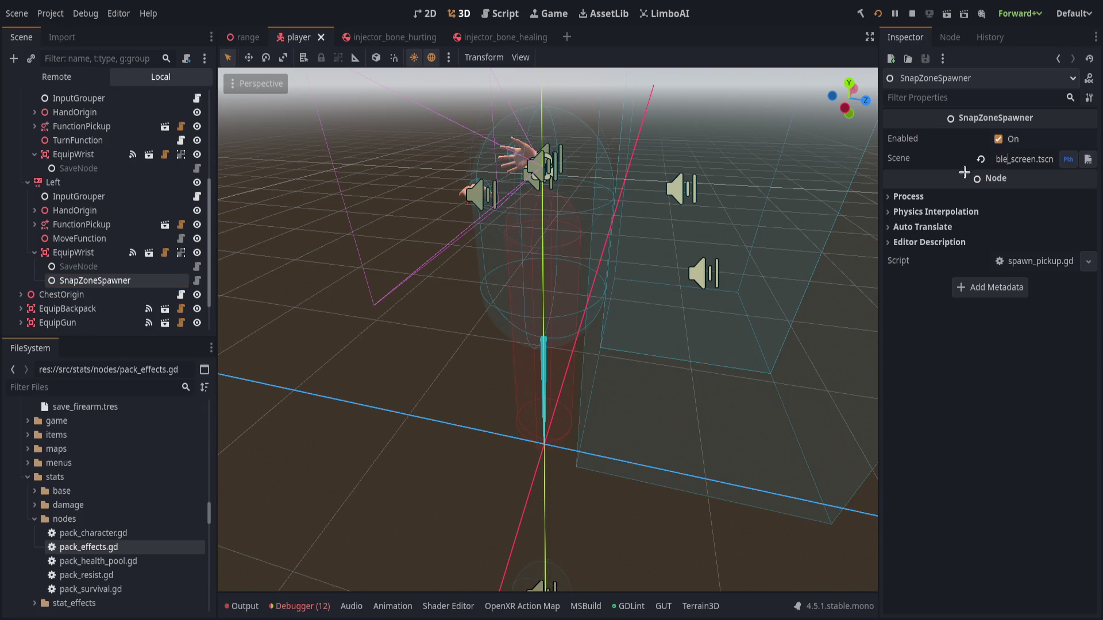
pyautogui.click(190, 281)
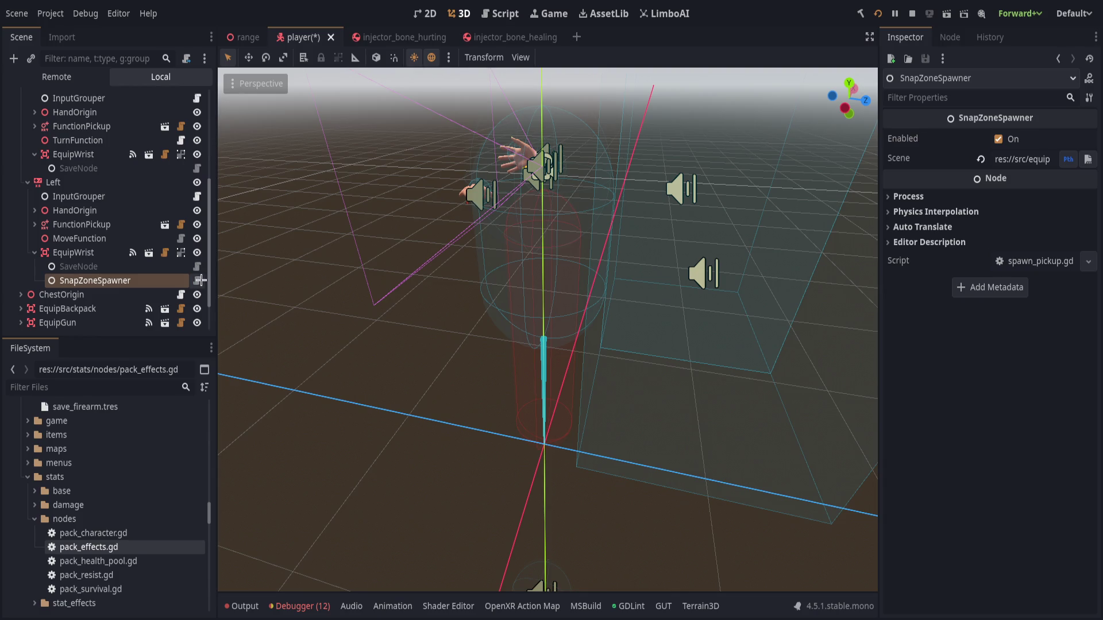
pyautogui.hotkey('ctrl', 'F3')
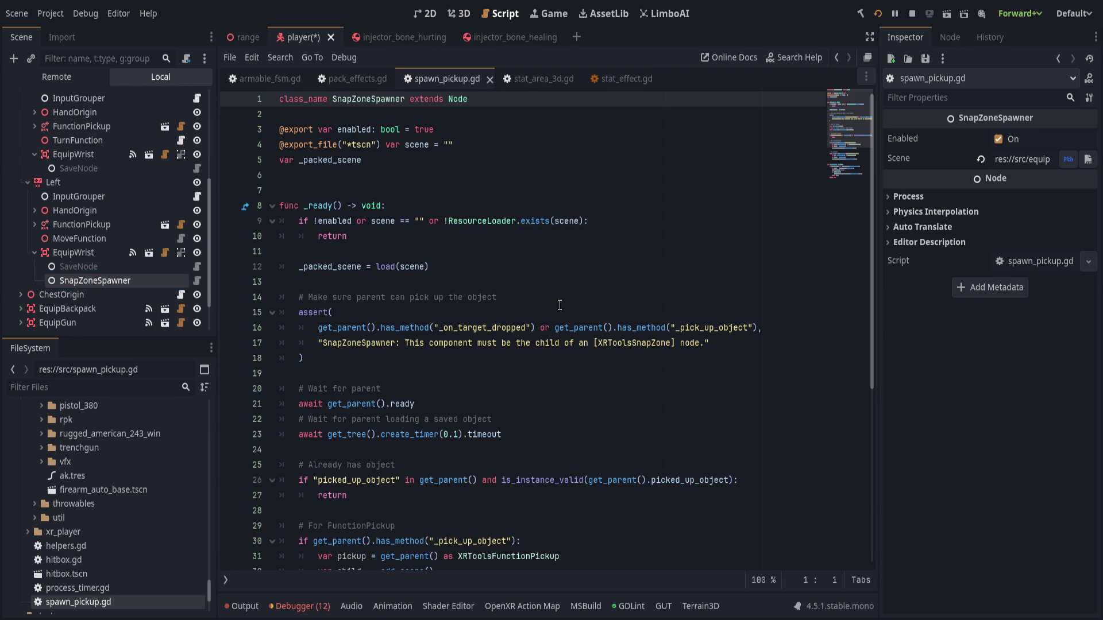
# Read through spawn_pickup.gd lines 14–47 and save the player scene.
pyautogui.click(563, 305)
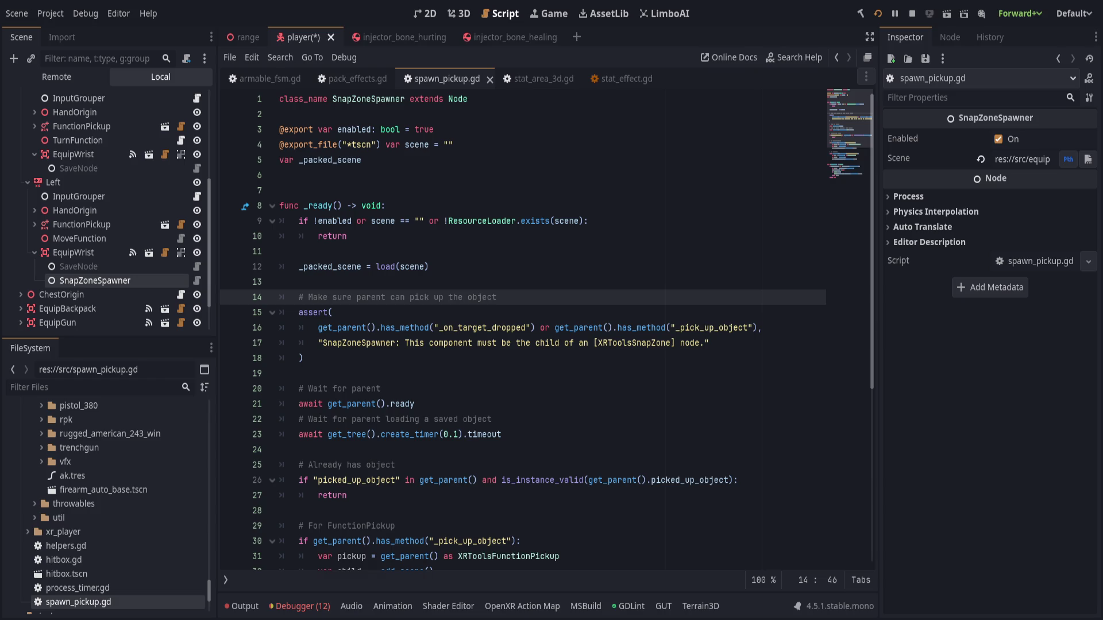
pyautogui.click(506, 418)
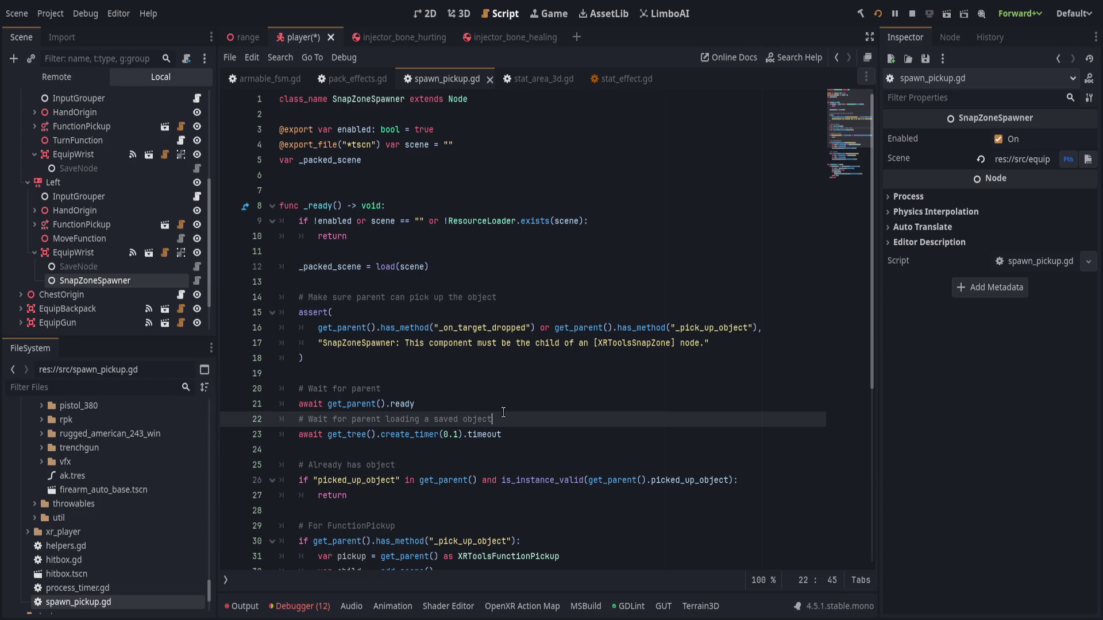
pyautogui.scroll(-1, 535, 419)
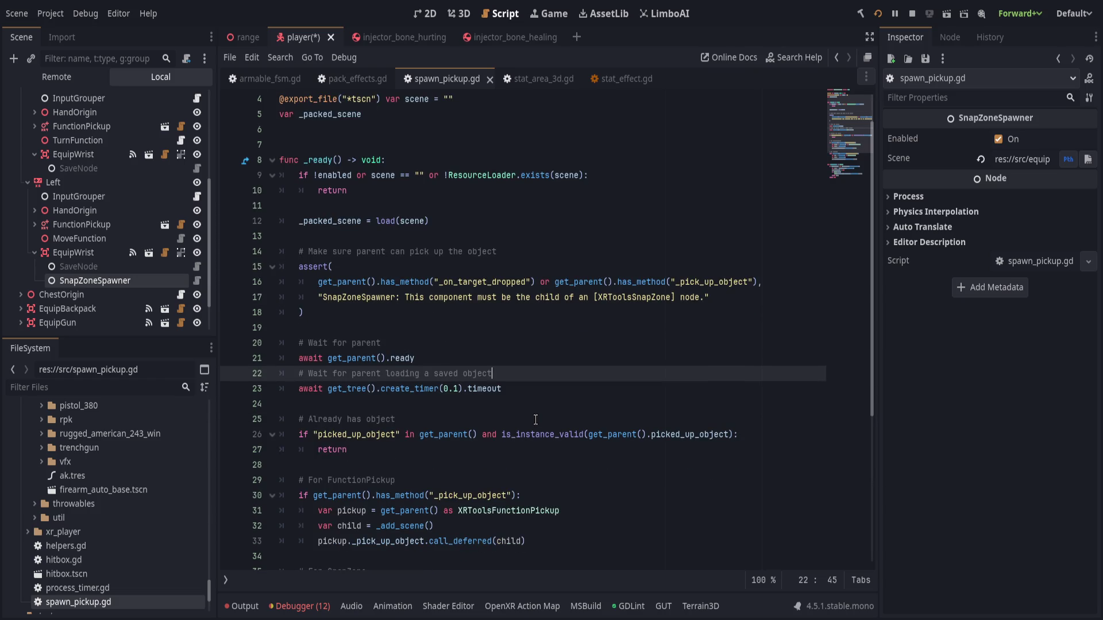
pyautogui.scroll(-5, 535, 420)
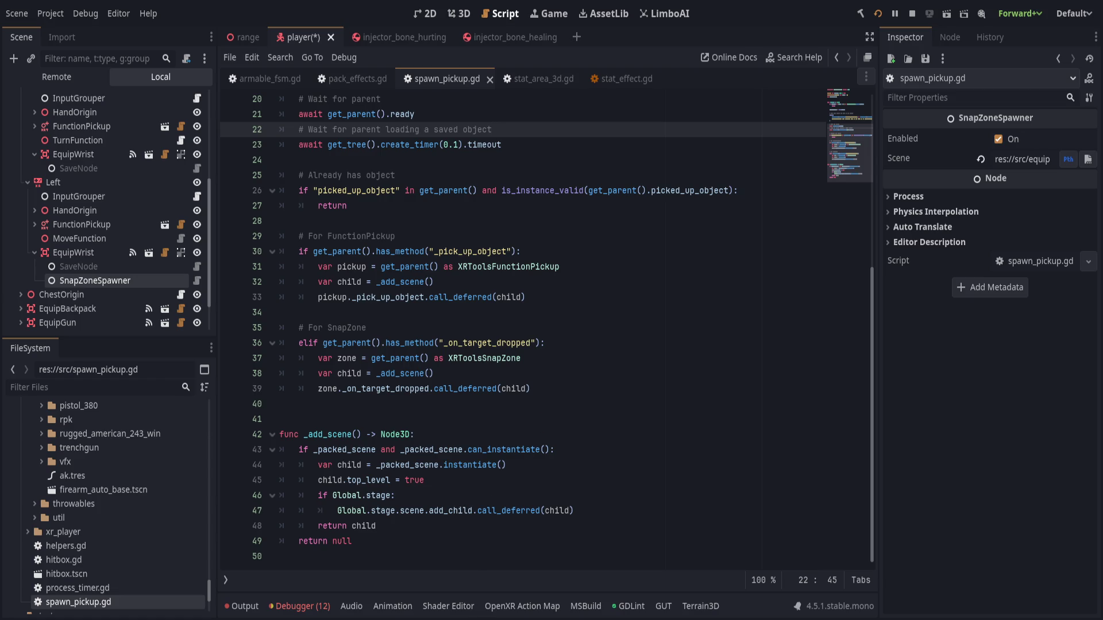
pyautogui.click(484, 510)
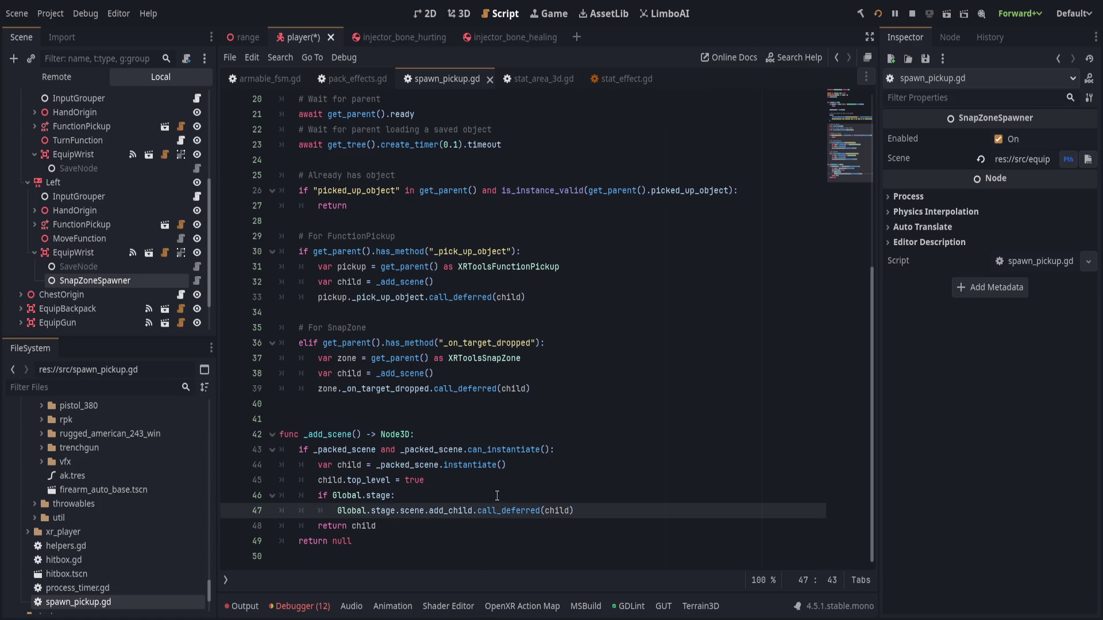
pyautogui.scroll(4, 497, 495)
pyautogui.scroll(3, 497, 496)
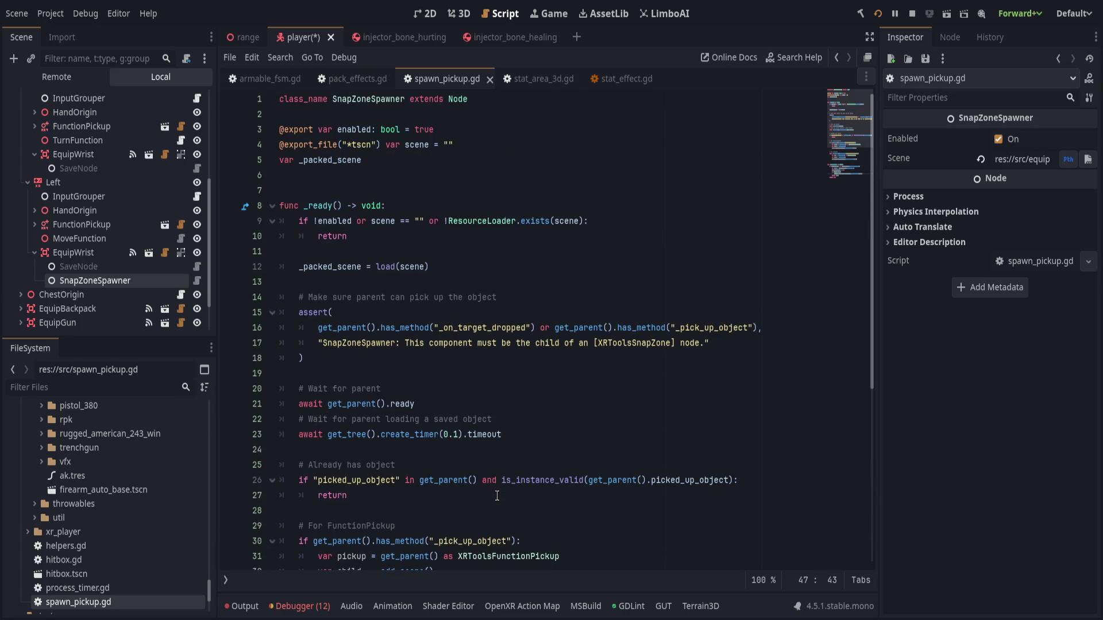
pyautogui.scroll(-6, 497, 496)
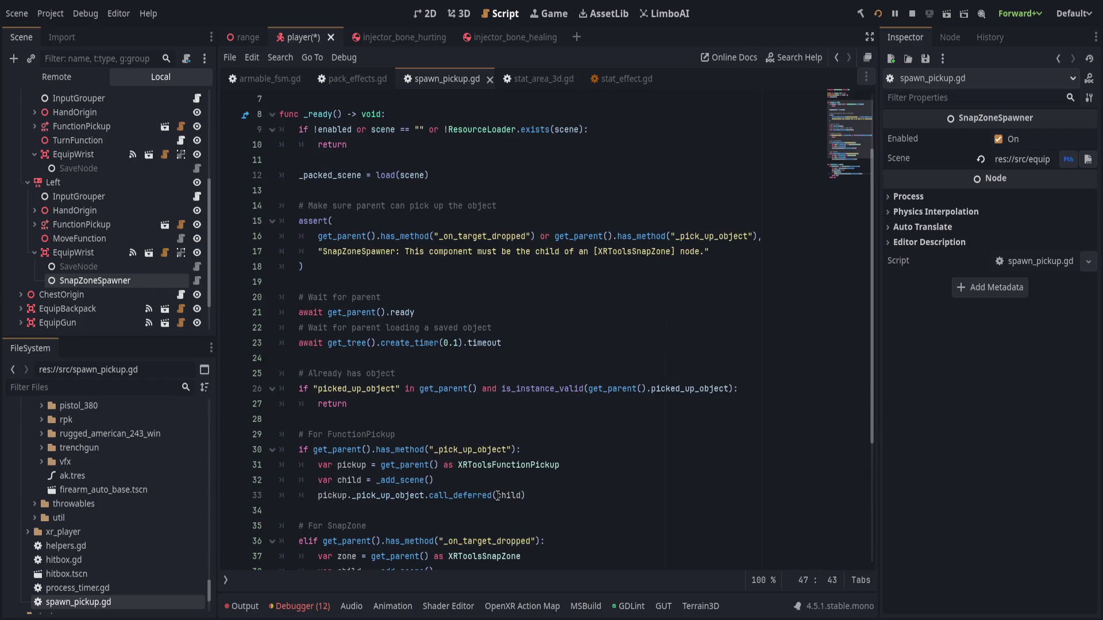
pyautogui.scroll(6, 498, 496)
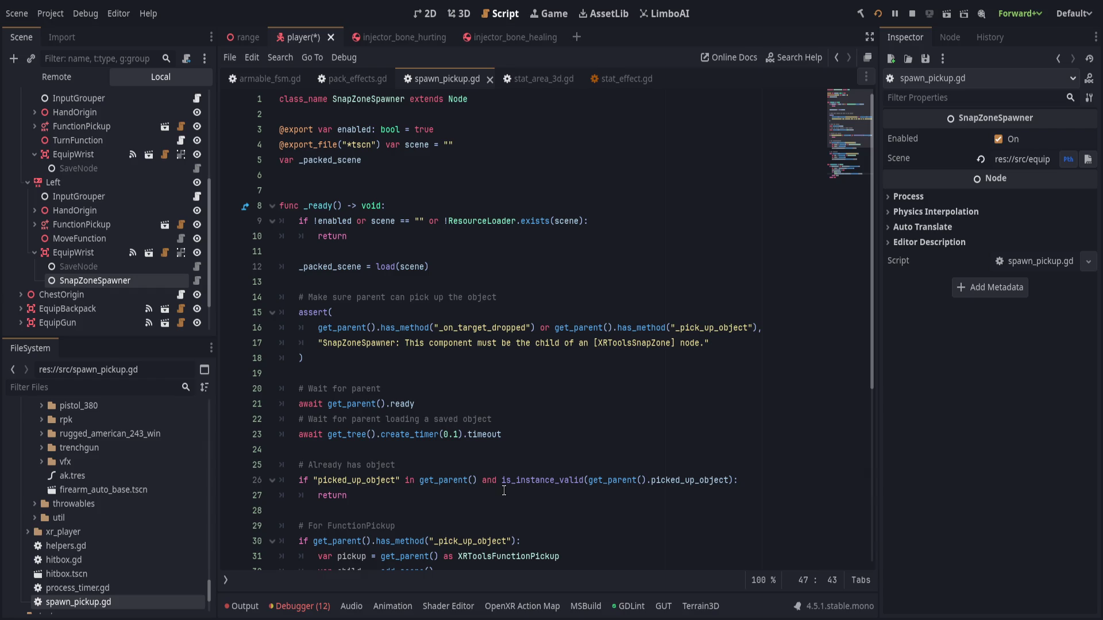
pyautogui.click(538, 406)
pyautogui.hotkey('ctrl', 's')
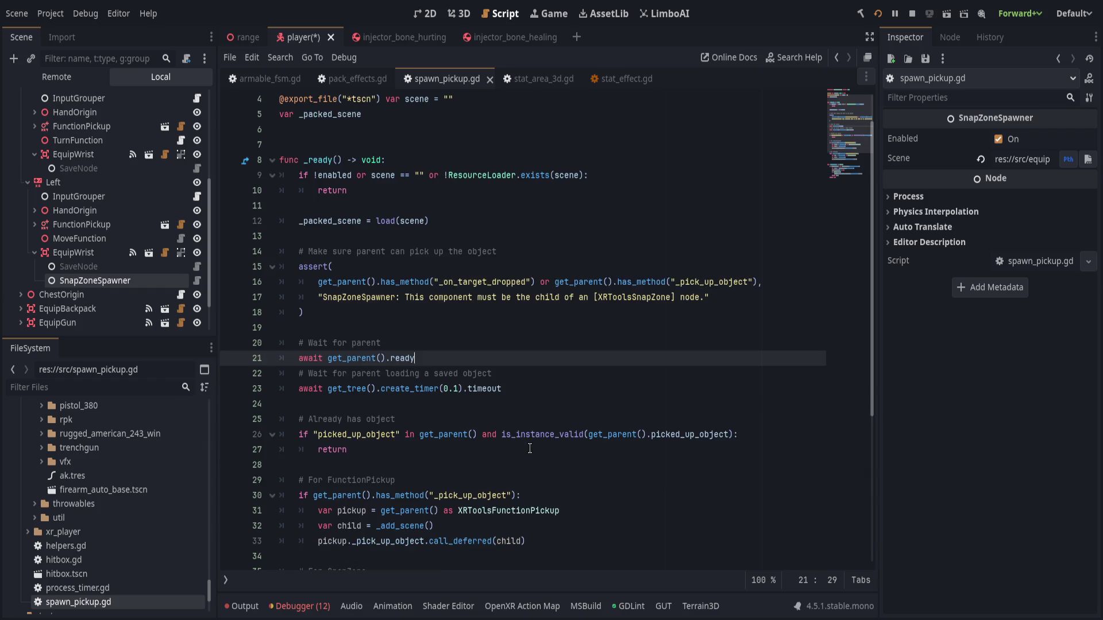
# Examine the _add_scene function (lines 41–49) and the SnapZone code above it.
pyautogui.scroll(-6, 529, 447)
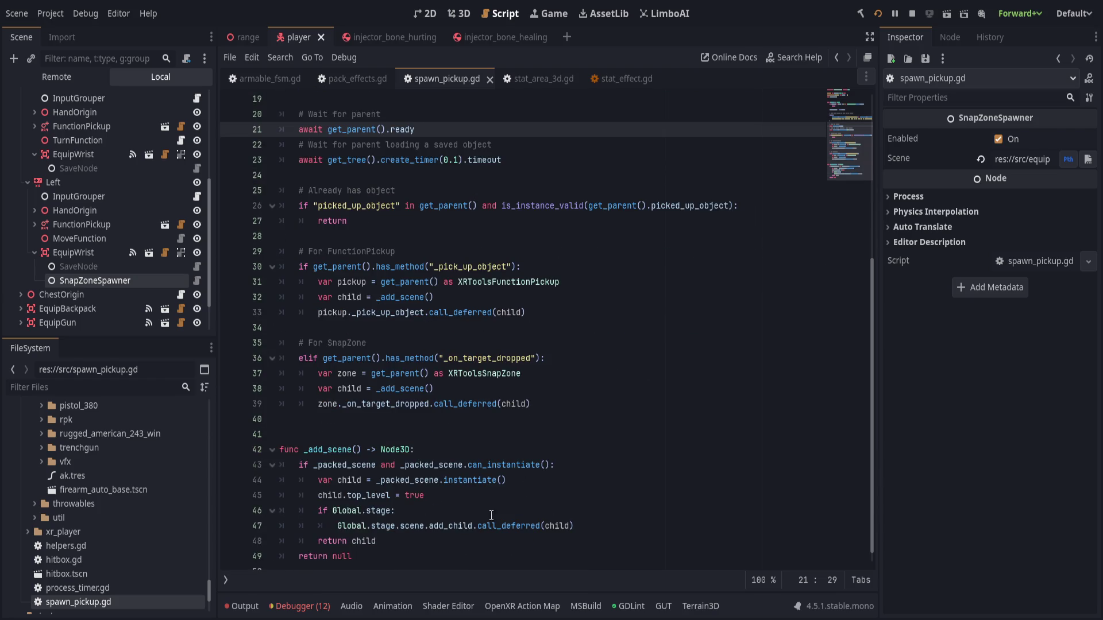
pyautogui.click(490, 559)
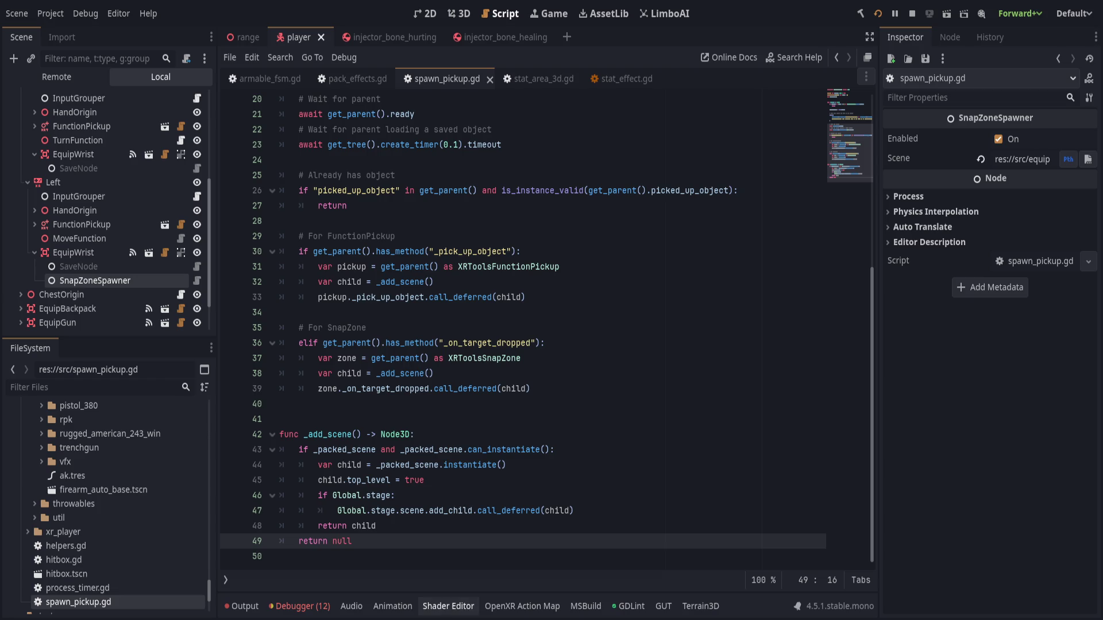
pyautogui.click(460, 495)
pyautogui.moveTo(477, 541); pyautogui.dragTo(487, 425)
pyautogui.click(487, 425)
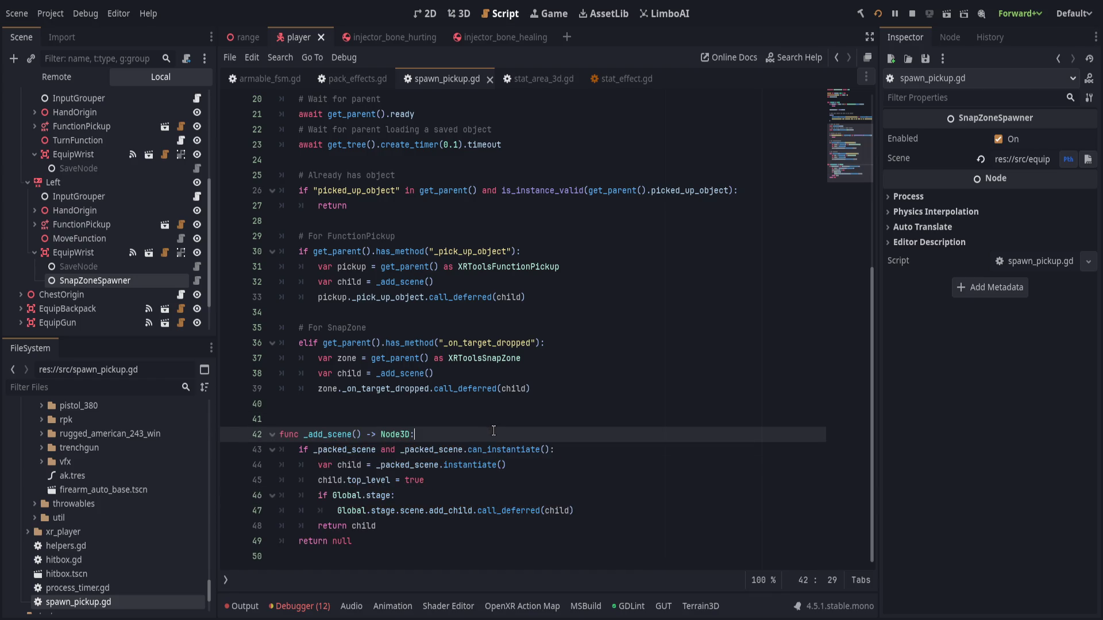
pyautogui.click(458, 549)
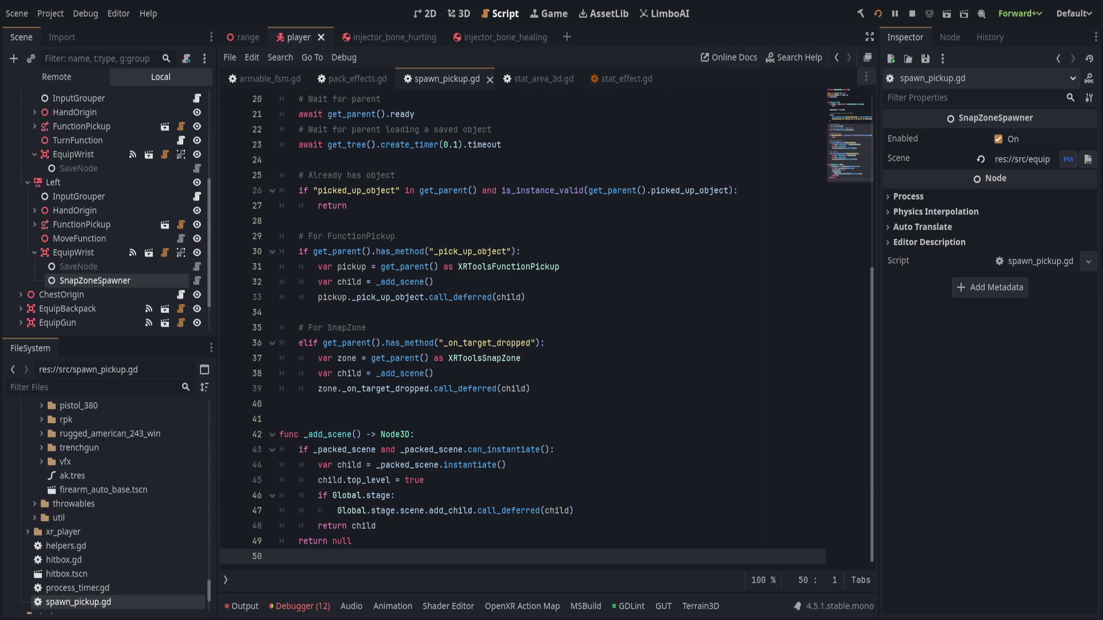
pyautogui.click(483, 451)
pyautogui.click(507, 437)
pyautogui.scroll(3, 482, 516)
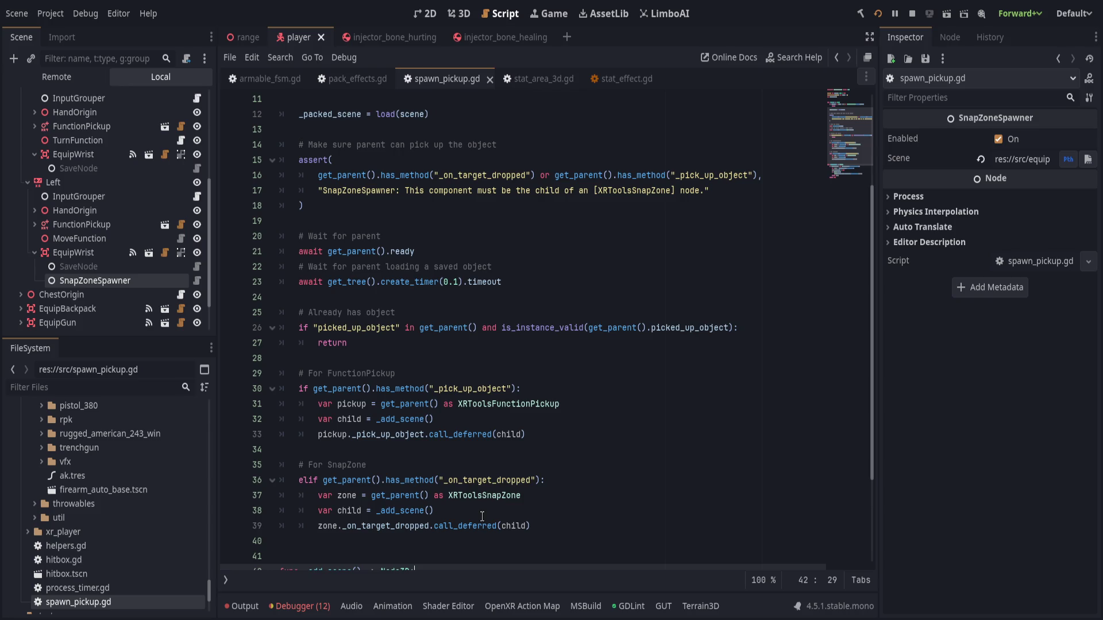
pyautogui.press('Up')
pyautogui.press('Up')
pyautogui.press('Up')
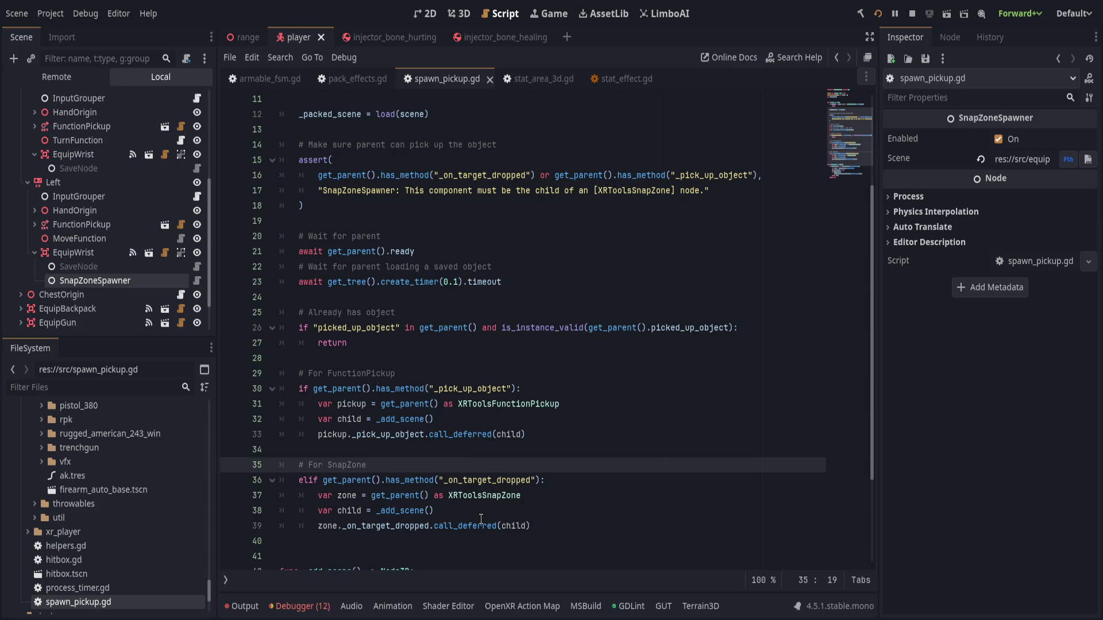
pyautogui.click(560, 527)
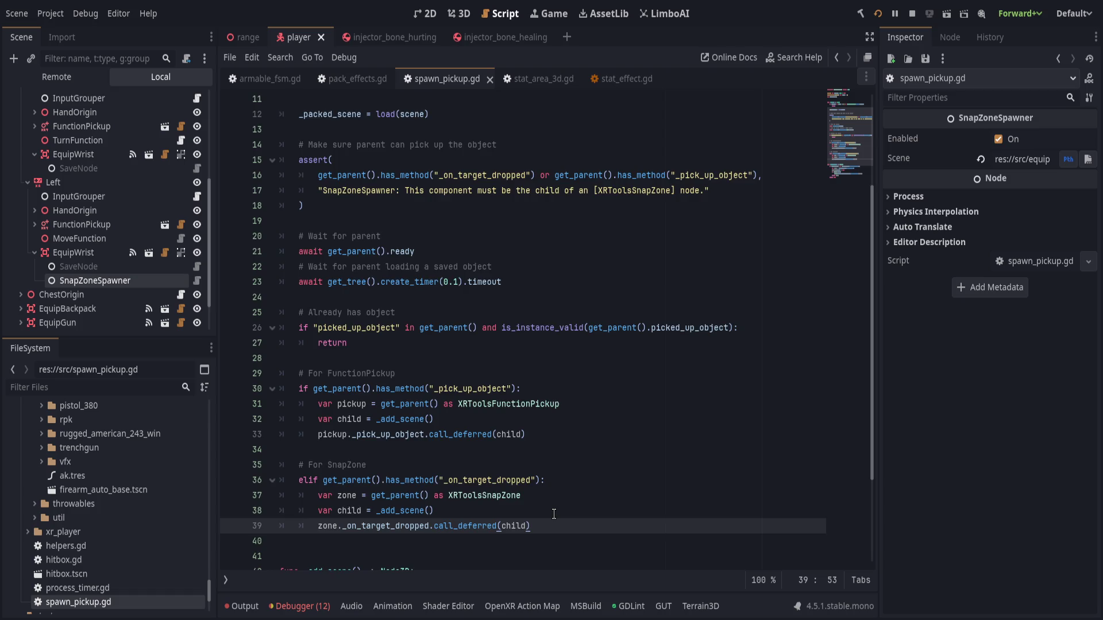
pyautogui.scroll(3, 554, 513)
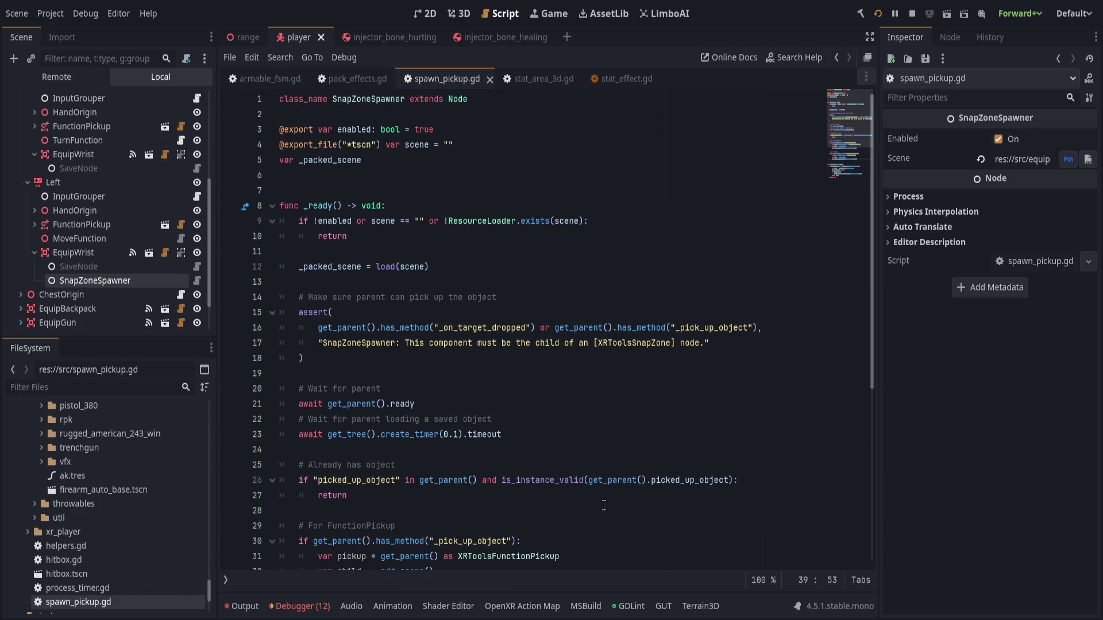
pyautogui.scroll(-5, 604, 506)
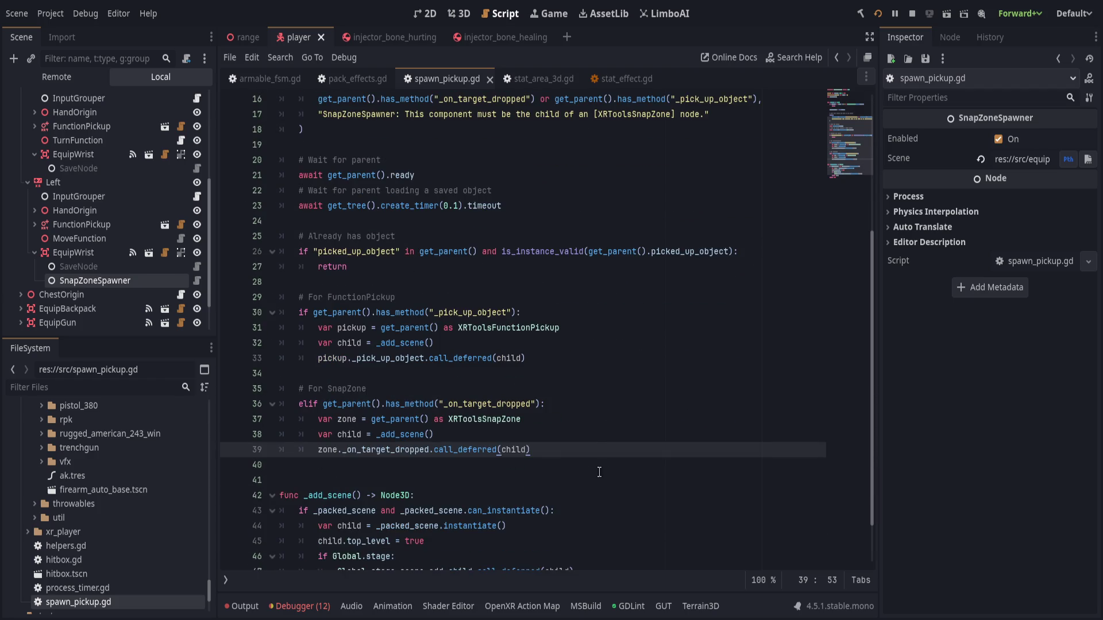
pyautogui.click(591, 358)
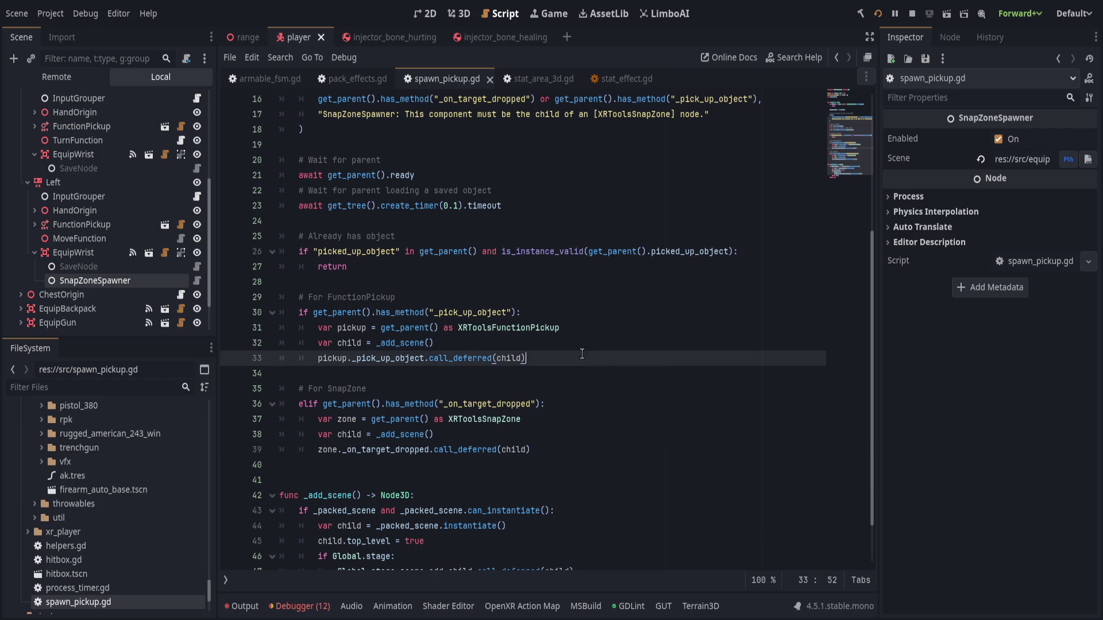
# Stop the running game and list the debugger errors for the missing injector scenes.
pyautogui.click(912, 13)
pyautogui.click(671, 312)
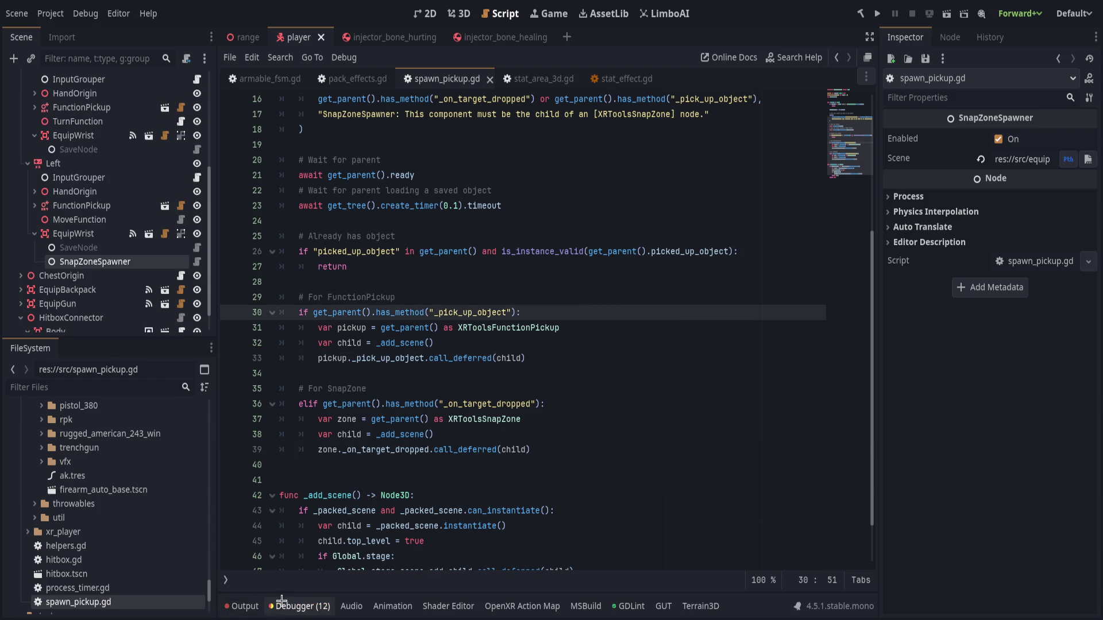
pyautogui.click(303, 606)
pyautogui.scroll(-3, 617, 498)
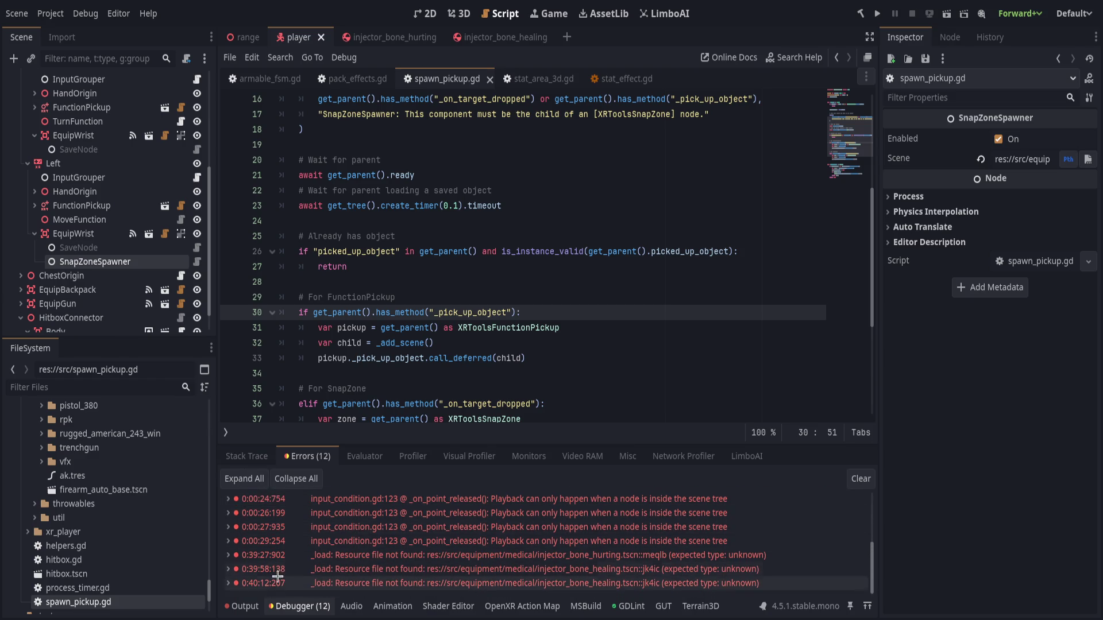
# Show the range scene in 3D and filter the FileSystem dock for 'inject'.
pyautogui.click(519, 231)
pyautogui.click(236, 37)
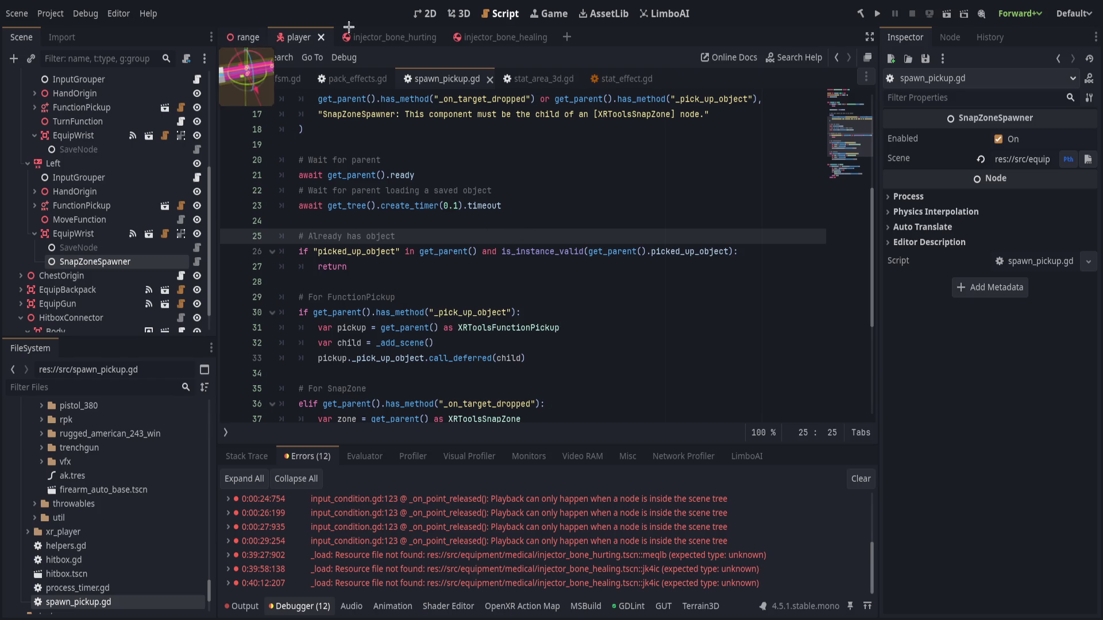
pyautogui.click(463, 14)
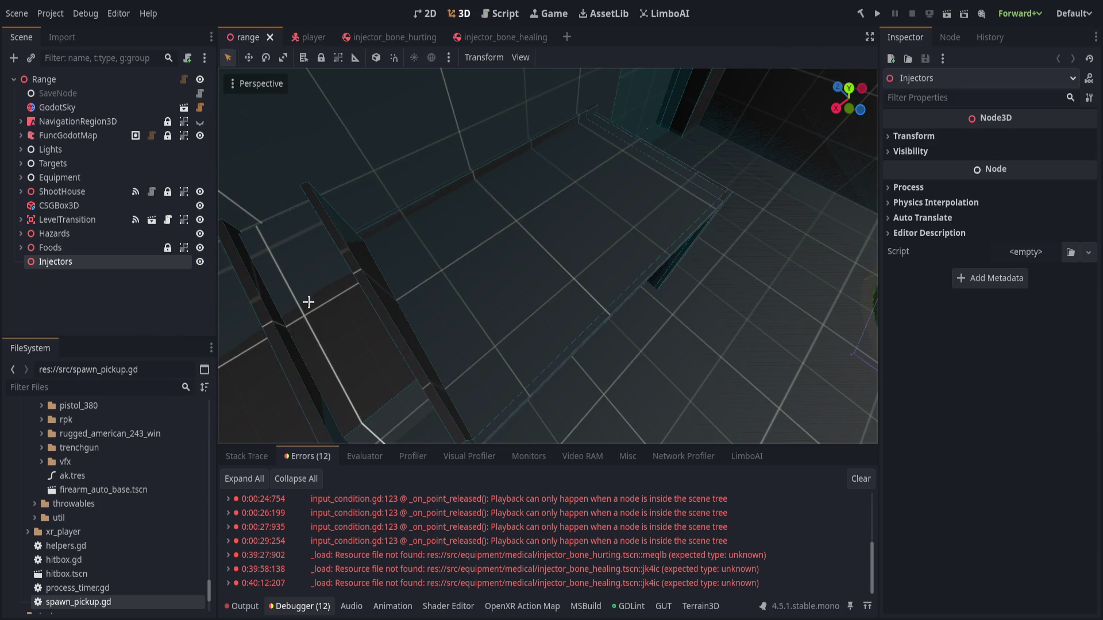
pyautogui.scroll(-3, 115, 559)
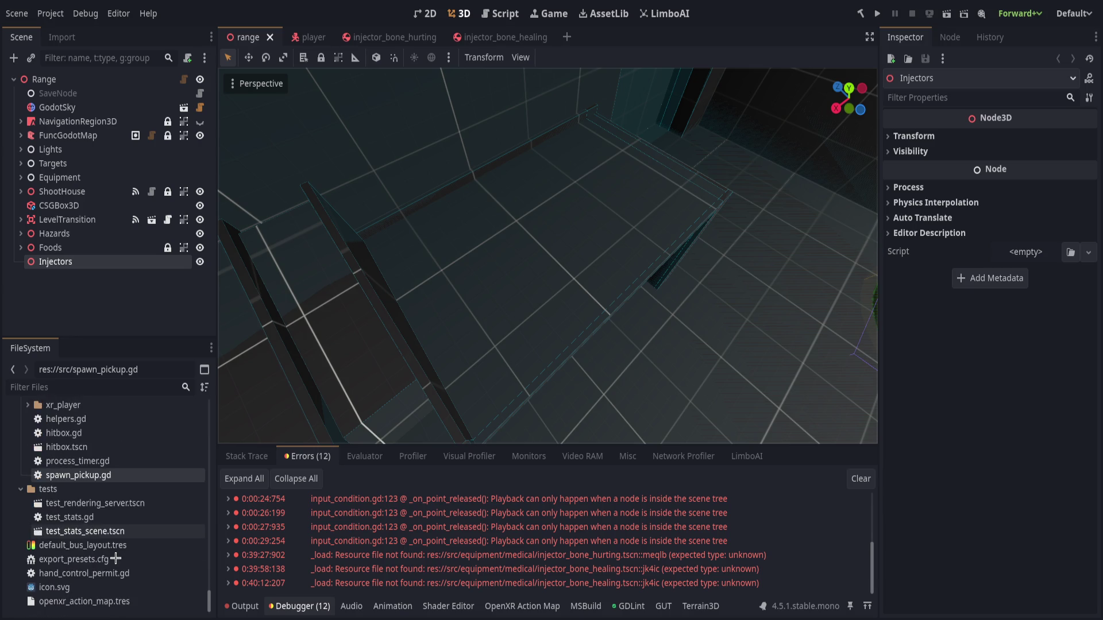
pyautogui.click(124, 386)
pyautogui.write('inject')
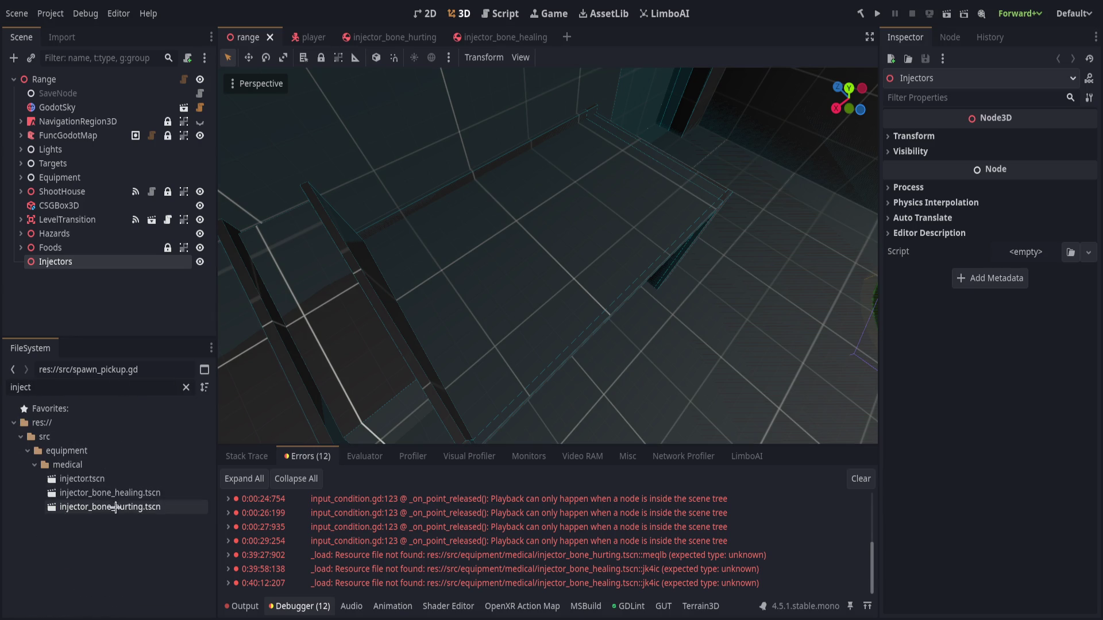
# Drop injector_bone_healing.tscn and injector_bone_hurting.tscn into the range and shift the healing one along X.
pyautogui.click(109, 493)
pyautogui.keyDown('shift'); pyautogui.click(148, 508); pyautogui.keyUp('shift')
pyautogui.moveTo(148, 508)
pyautogui.mouseDown()
pyautogui.moveTo(505, 312)
pyautogui.moveTo(519, 289)
pyautogui.mouseUp()
pyautogui.click(519, 288)
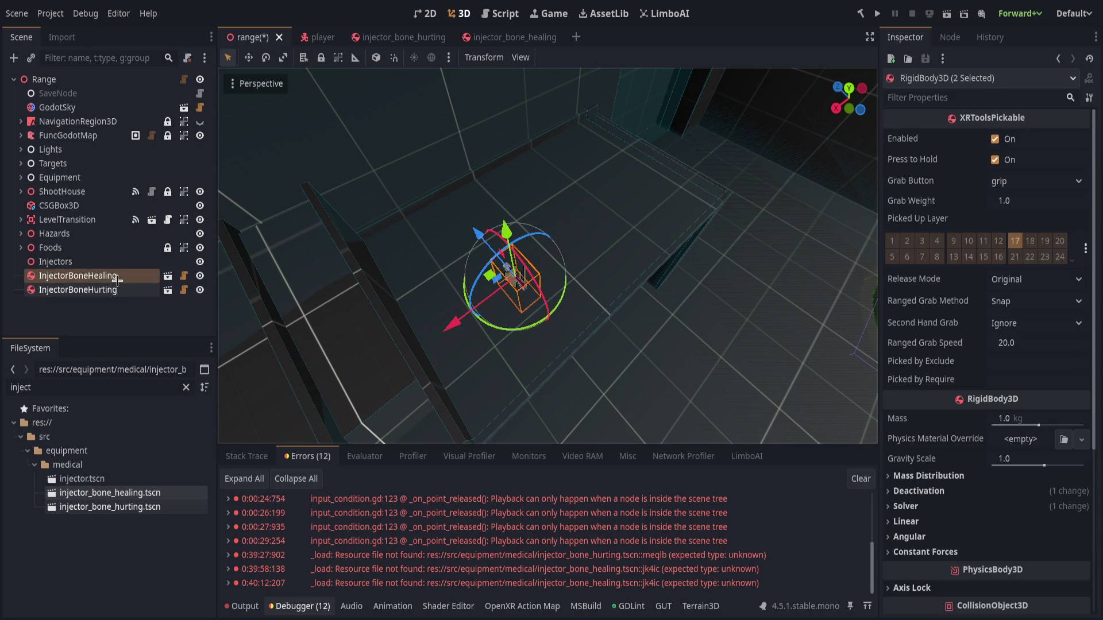
pyautogui.moveTo(409, 324)
pyautogui.mouseDown()
pyautogui.moveTo(399, 366)
pyautogui.moveTo(432, 352)
pyautogui.moveTo(414, 362)
pyautogui.moveTo(440, 332)
pyautogui.mouseUp()
# Duplicate both injectors into a row of five healing and five hurting instances.
pyautogui.hotkey('ctrl', 'd')
pyautogui.hotkey('ctrl', 'd')
pyautogui.hotkey('ctrl', 'd')
pyautogui.hotkey('ctrl', 'd')
pyautogui.scroll(-1, 114, 310)
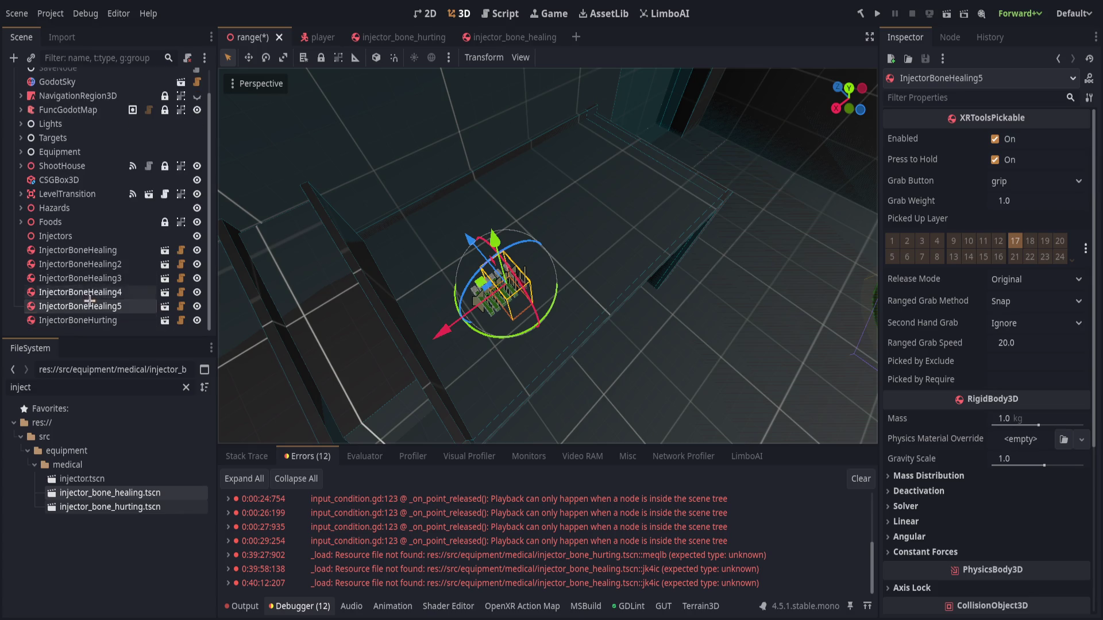
pyautogui.click(140, 322)
pyautogui.hotkey('ctrl', 'd')
pyautogui.moveTo(454, 329); pyautogui.dragTo(469, 311)
pyautogui.hotkey('ctrl', 'd')
pyautogui.hotkey('ctrl', 'd')
pyautogui.hotkey('ctrl', 'd')
pyautogui.click(440, 337)
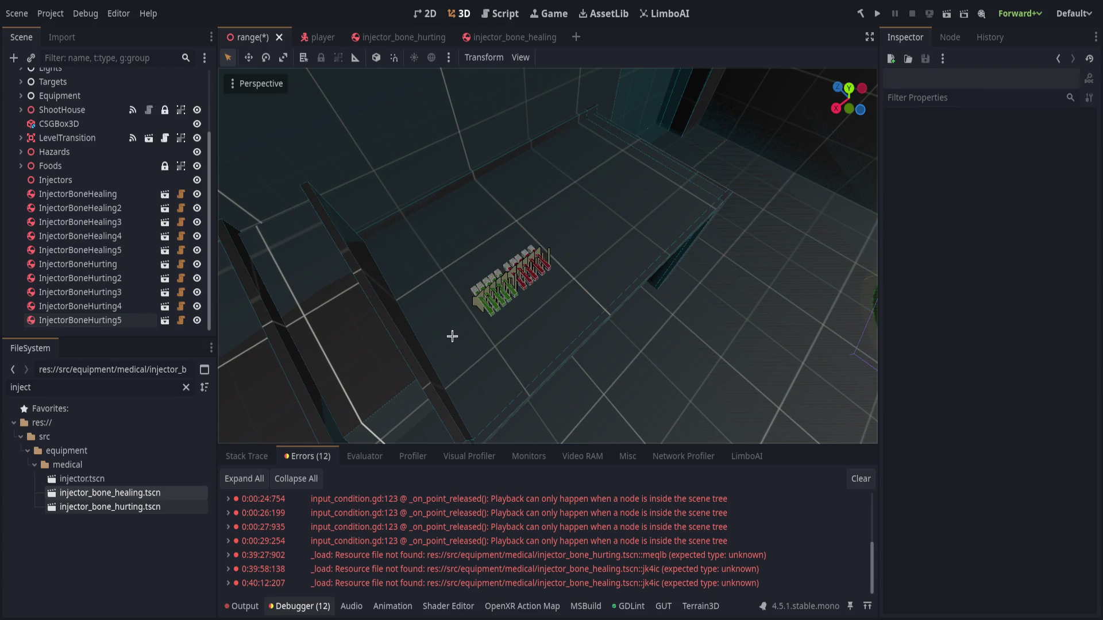
# Fly the view around the range to inspect the row of injectors.
pyautogui.moveTo(389, 290)
pyautogui.mouseDown()
pyautogui.moveTo(463, 347)
pyautogui.moveTo(472, 342)
pyautogui.mouseUp()
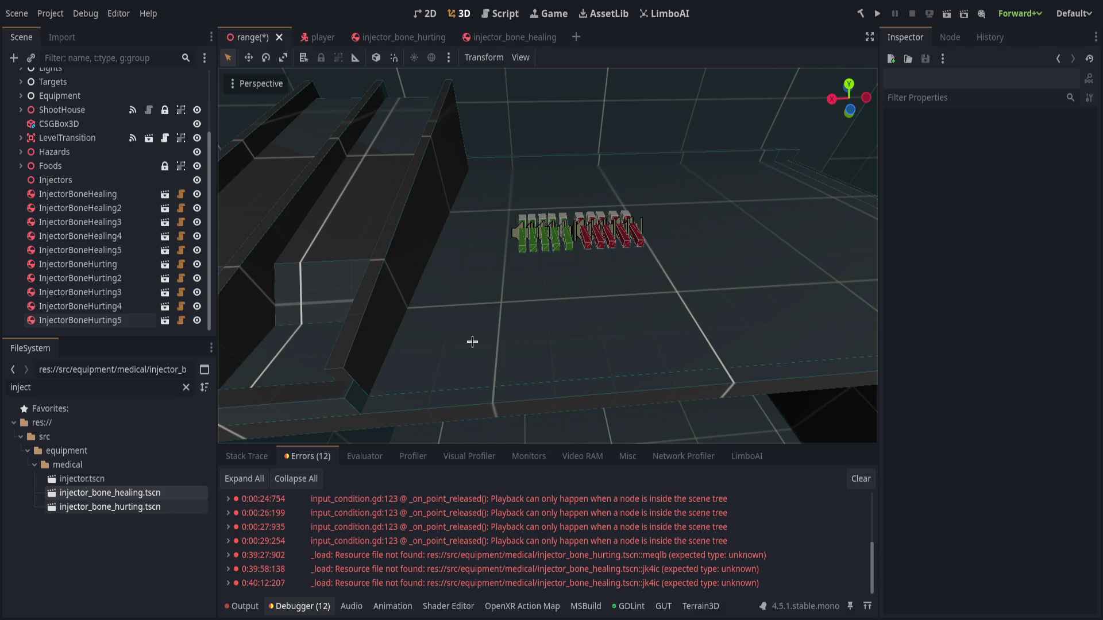
pyautogui.moveTo(540, 323); pyautogui.dragTo(549, 320)
pyautogui.scroll(-3, 539, 322)
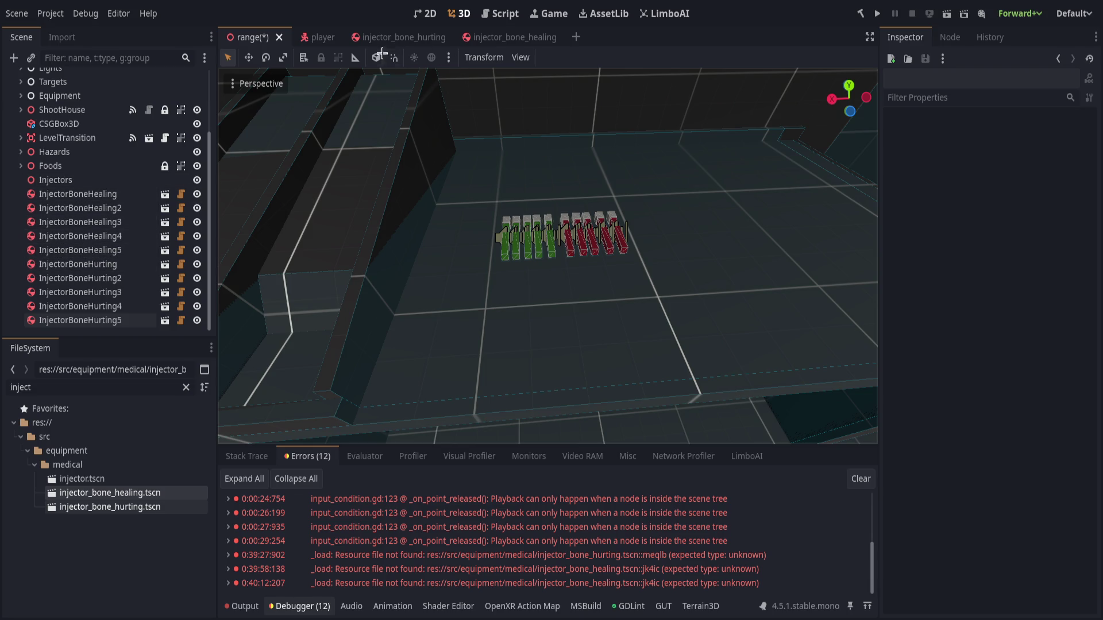
pyautogui.click(503, 35)
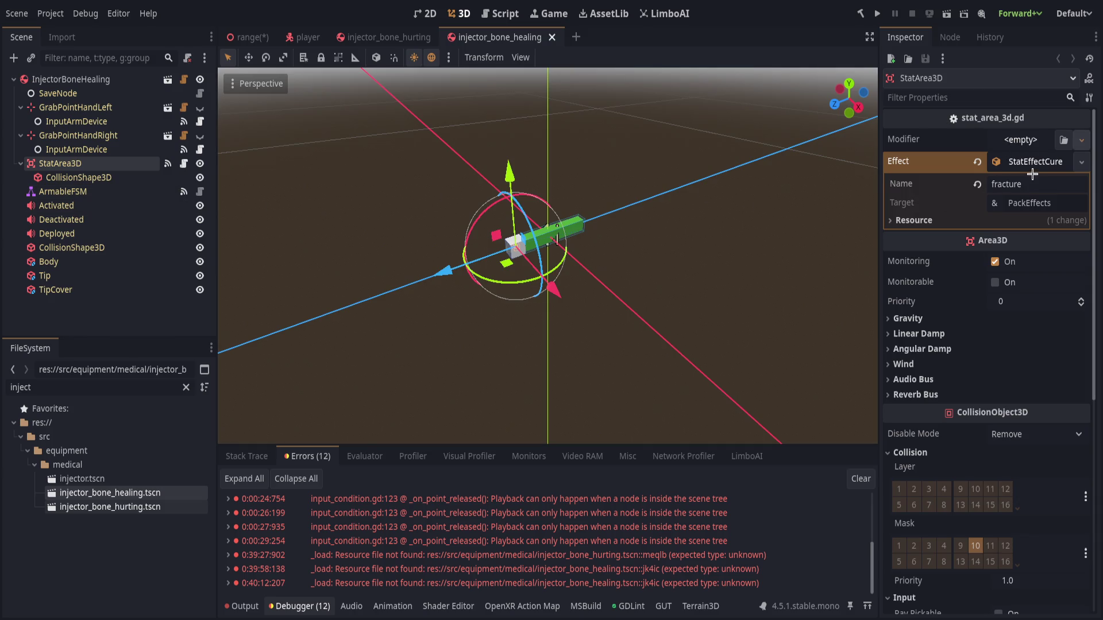
# Give StatArea3D a StatTargetHealth modifier with an inner StatChange Value of 50.
pyautogui.hotkey('ctrl', 'v')
pyautogui.click(1013, 141)
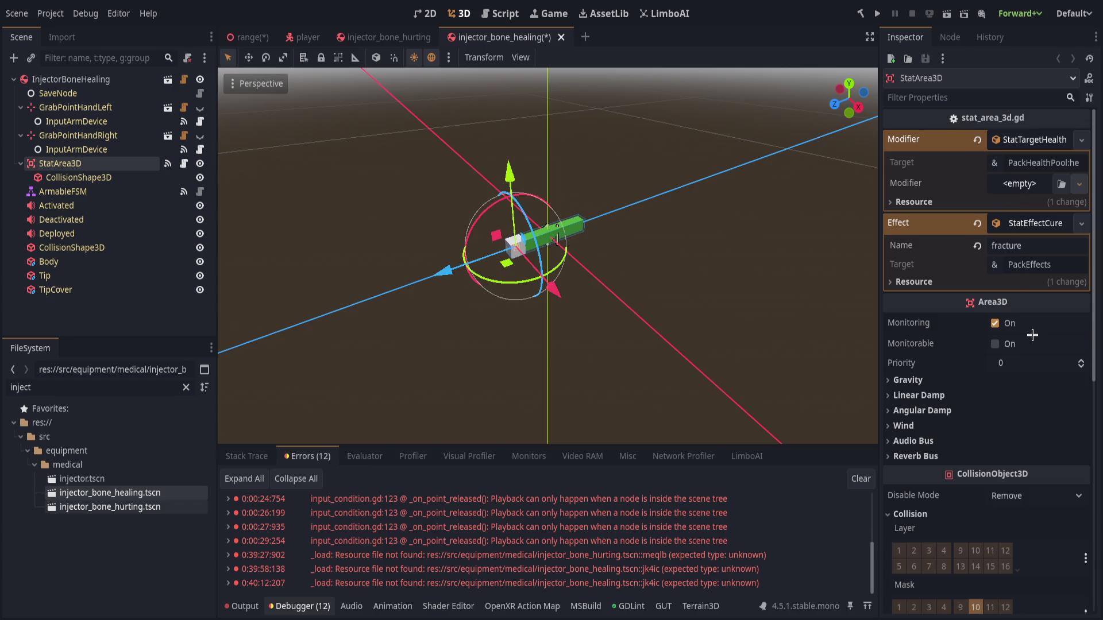
pyautogui.hotkey('ctrl', 'v')
pyautogui.click(1014, 185)
pyautogui.click(1024, 206)
pyautogui.write('50')
pyautogui.press('Return')
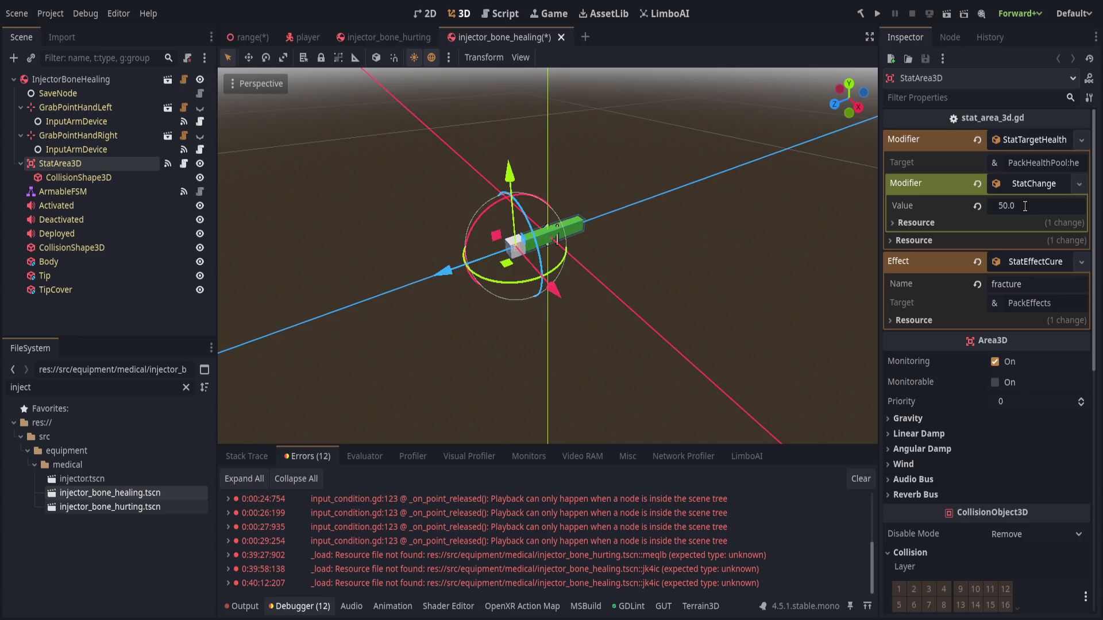
pyautogui.click(1024, 186)
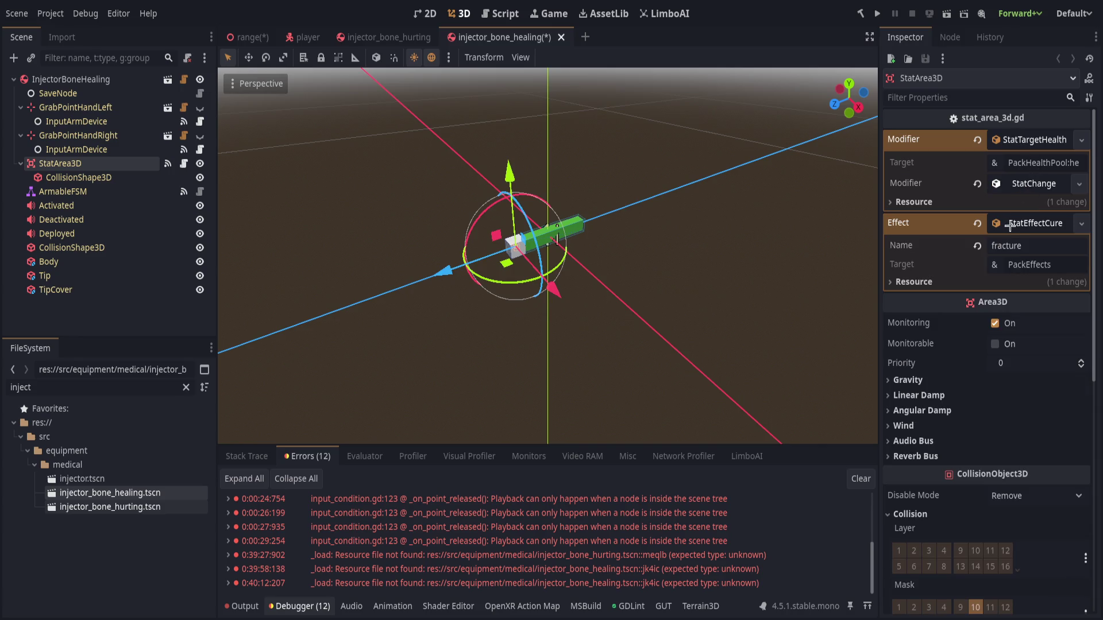
# Check the health pool and PackEffects target paths, then save the healing injector scene.
pyautogui.click(1064, 162)
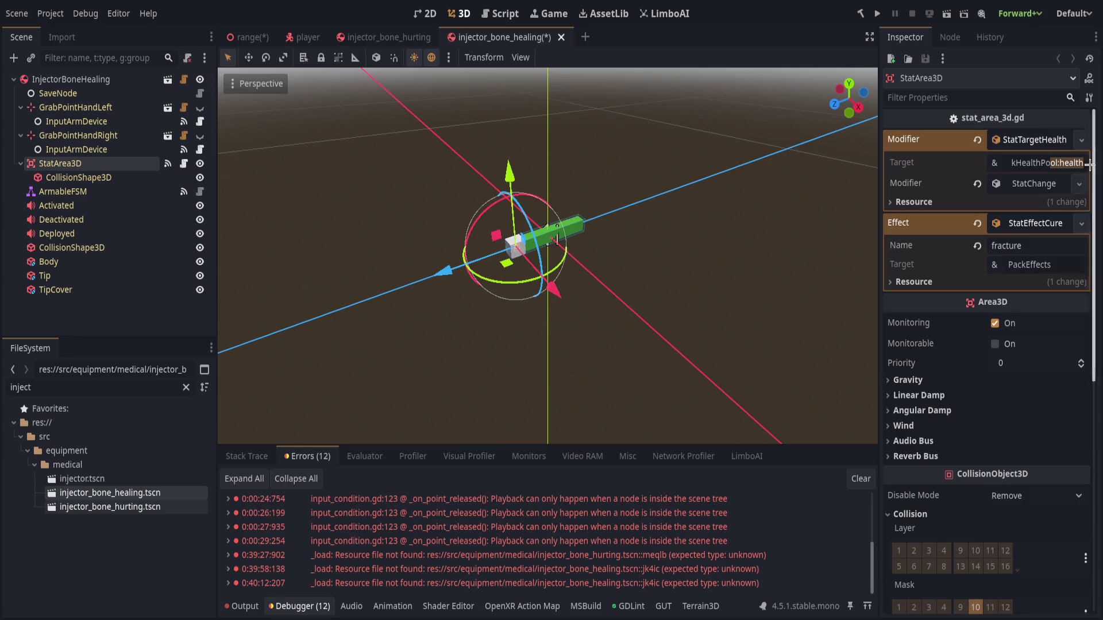
pyautogui.click(1034, 141)
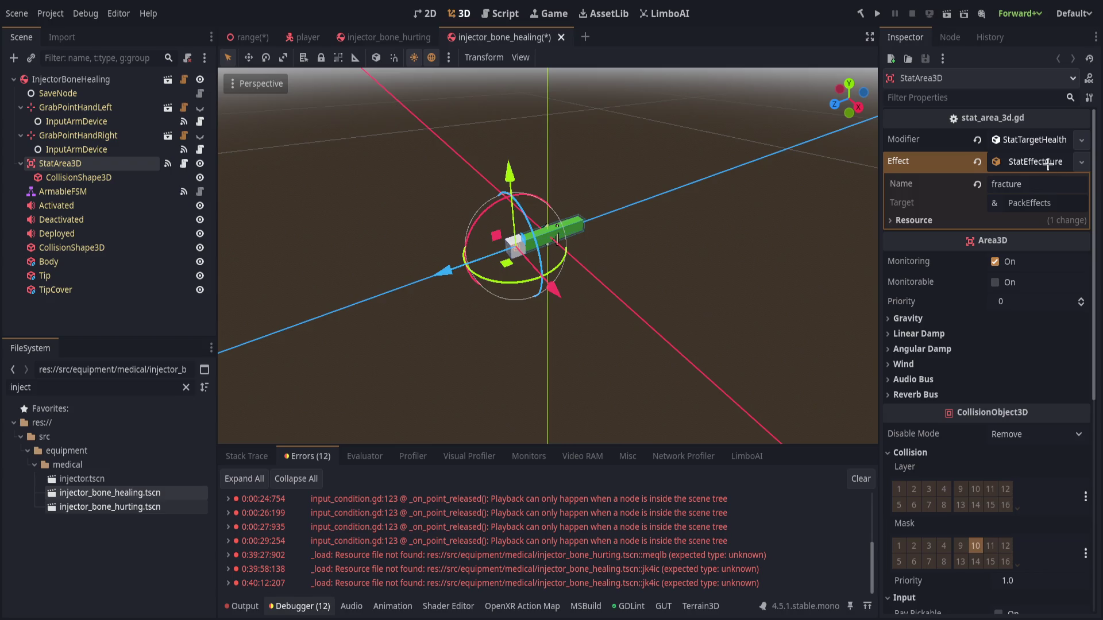
pyautogui.moveTo(1054, 201); pyautogui.dragTo(897, 207)
pyautogui.click(1041, 160)
pyautogui.click(1032, 163)
pyautogui.hotkey('ctrl', 's')
# Switch to the injector_bone_hurting scene and launch the game with F5.
pyautogui.click(368, 271)
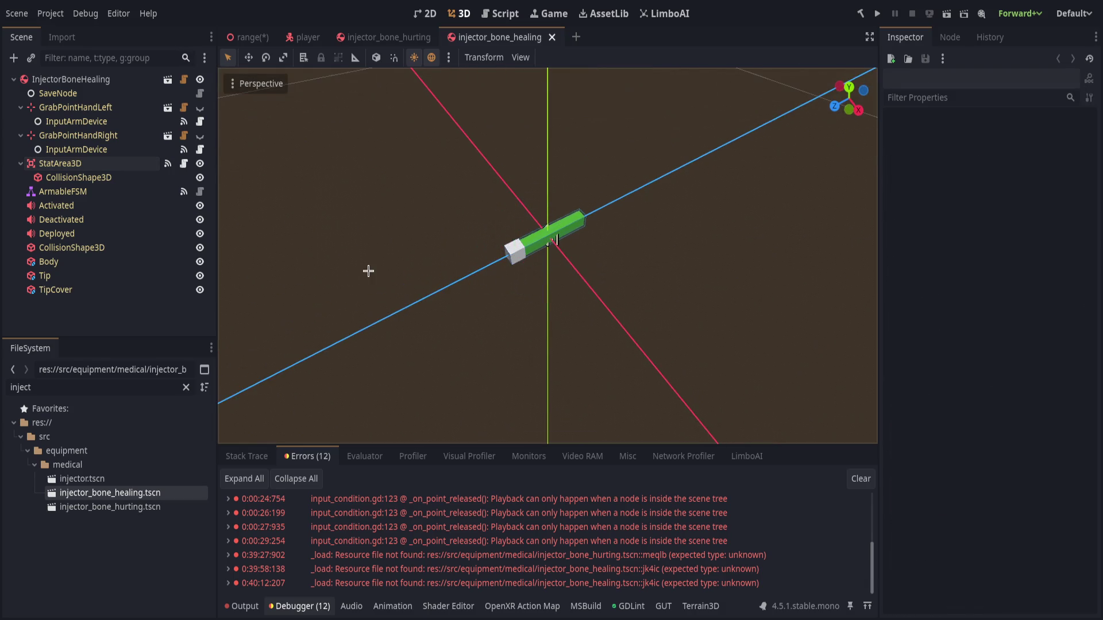
pyautogui.click(362, 38)
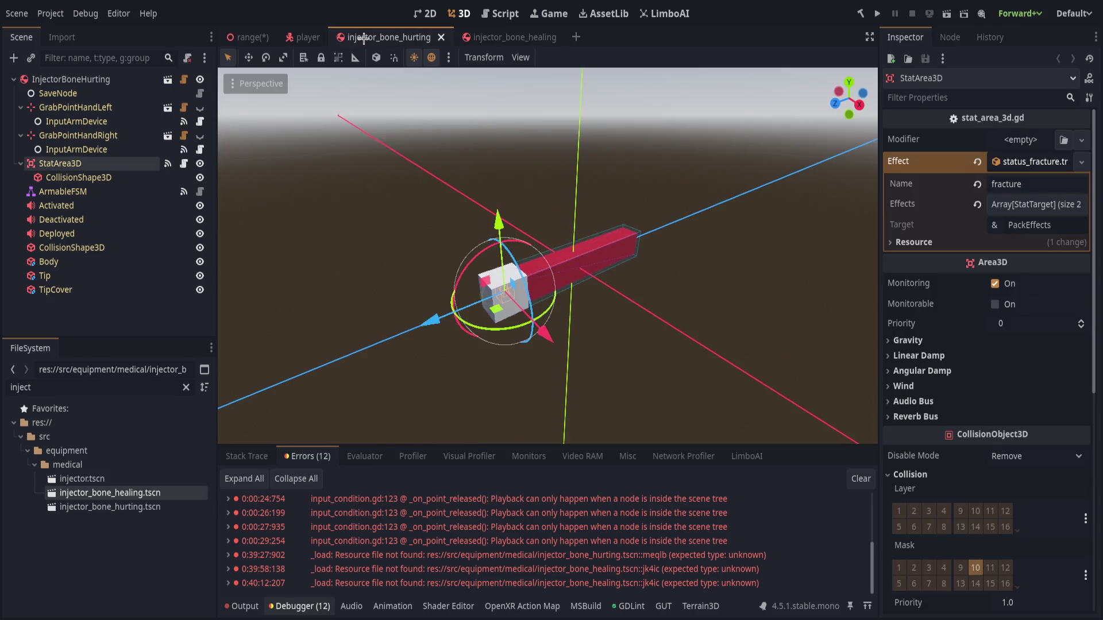
pyautogui.click(288, 239)
pyautogui.press('F5')
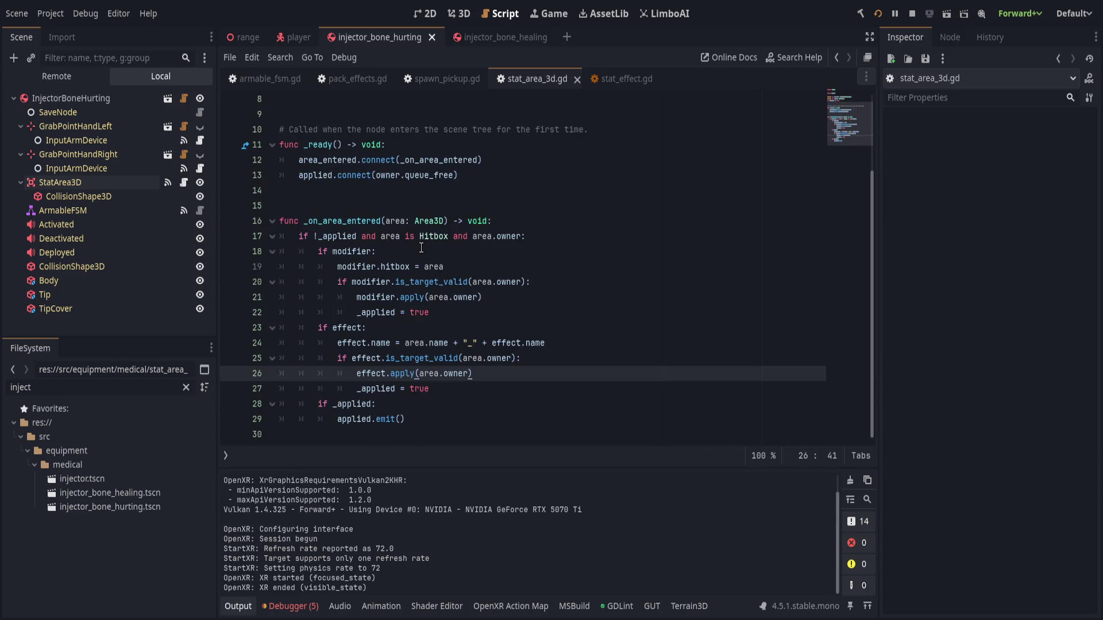
# Place the caret on empty line 15 of stat_area_3d.gd, above the line-17 hitbox check.
pyautogui.click(532, 202)
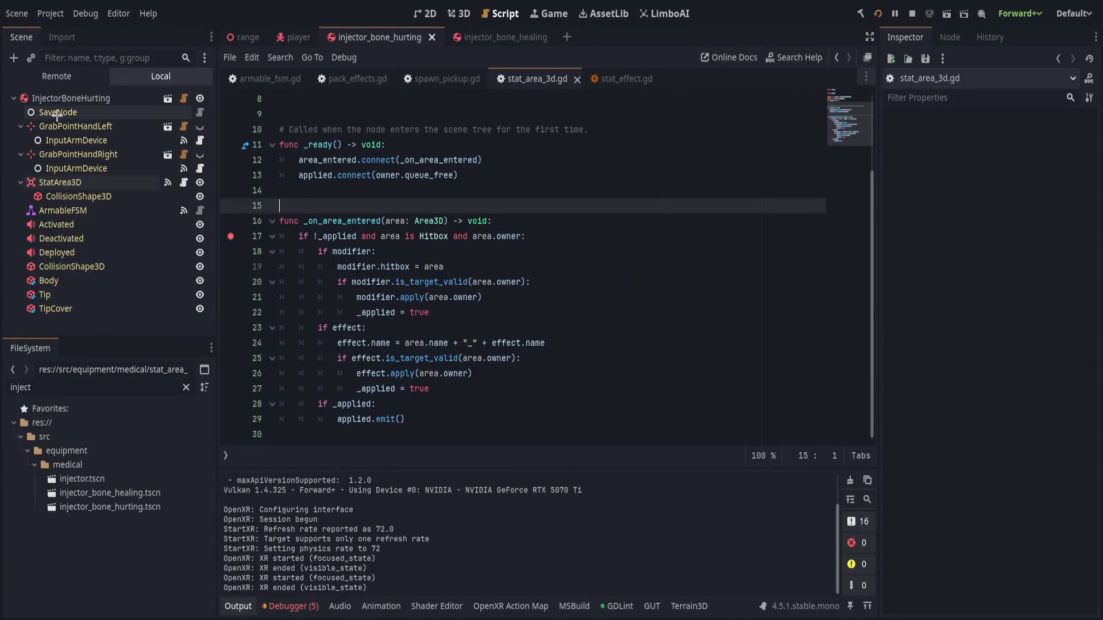
# Turn off collision mask layer 10 on injector.tscn's StatArea3D and save the scene.
pyautogui.click(168, 99)
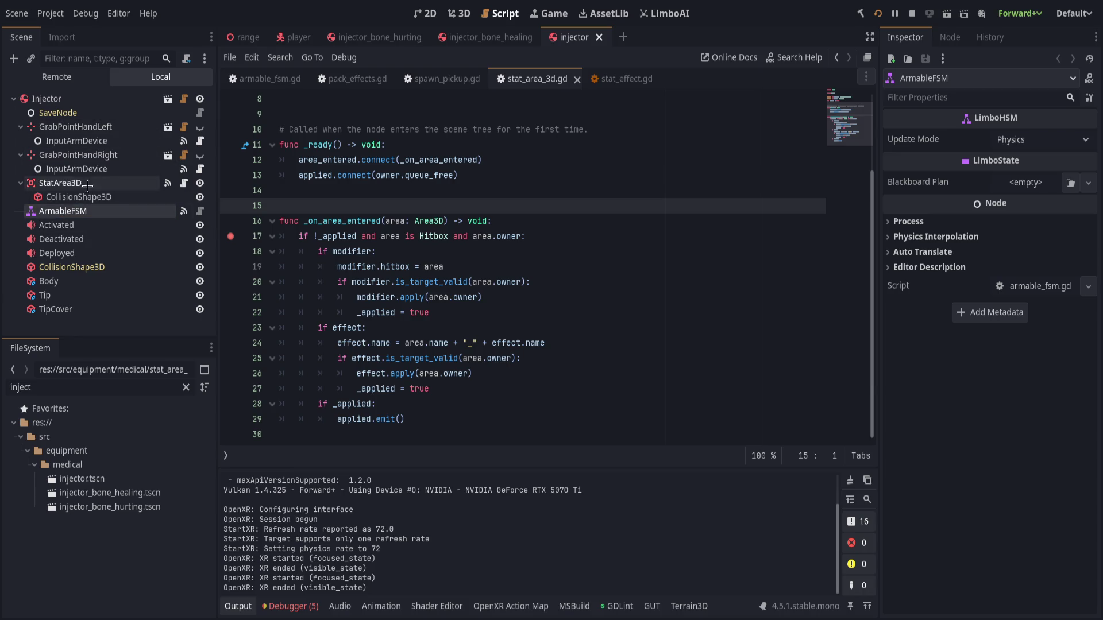
pyautogui.click(61, 183)
pyautogui.scroll(-4, 917, 336)
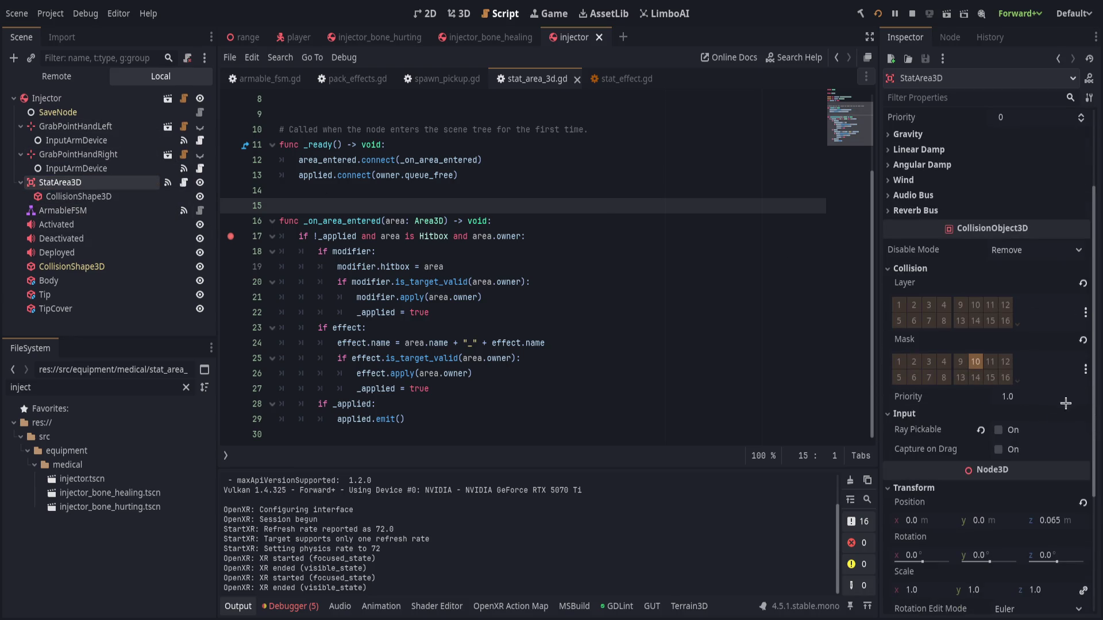
pyautogui.click(976, 359)
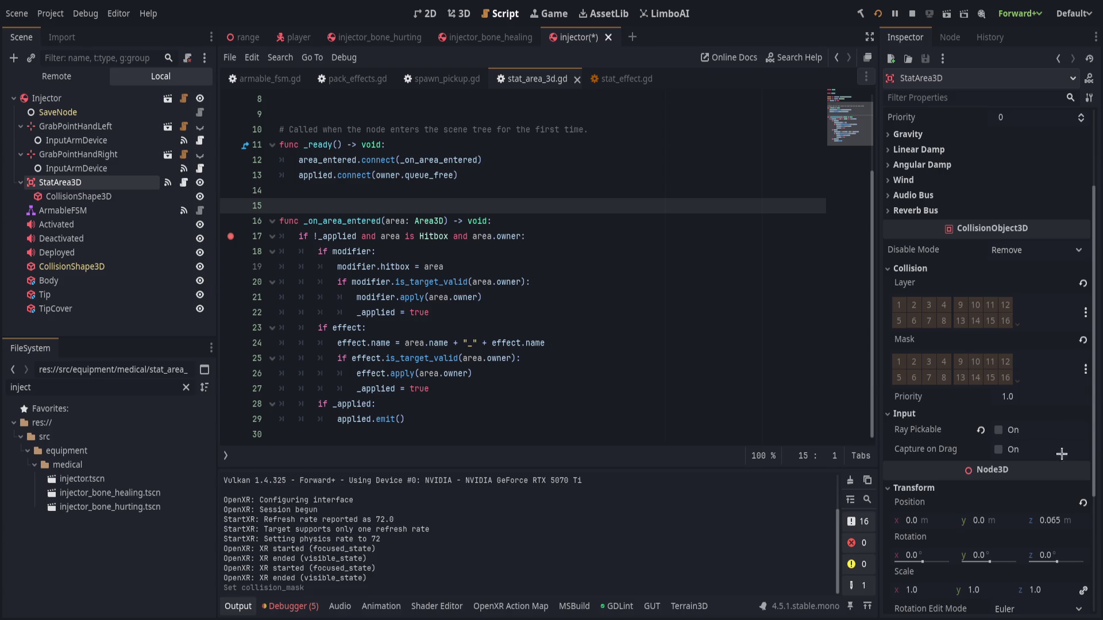
pyautogui.keyDown('shift'); pyautogui.click(684, 266); pyautogui.keyUp('shift')
pyautogui.hotkey('ctrl', 's')
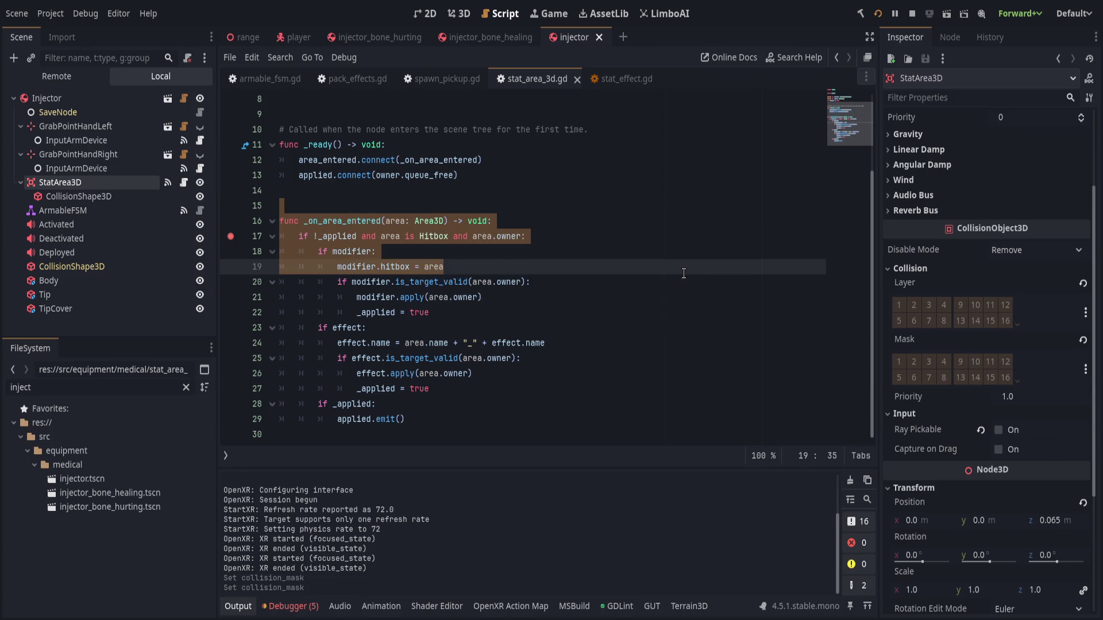
# Return to injector_bone_healing and select its StatArea3D node.
pyautogui.click(460, 36)
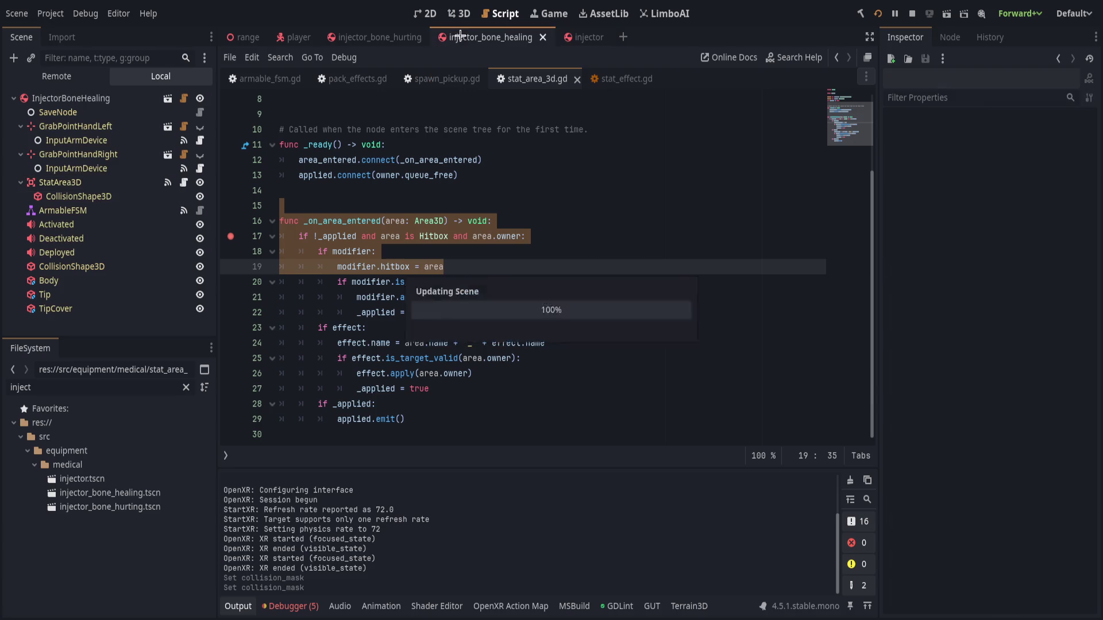
pyautogui.click(133, 182)
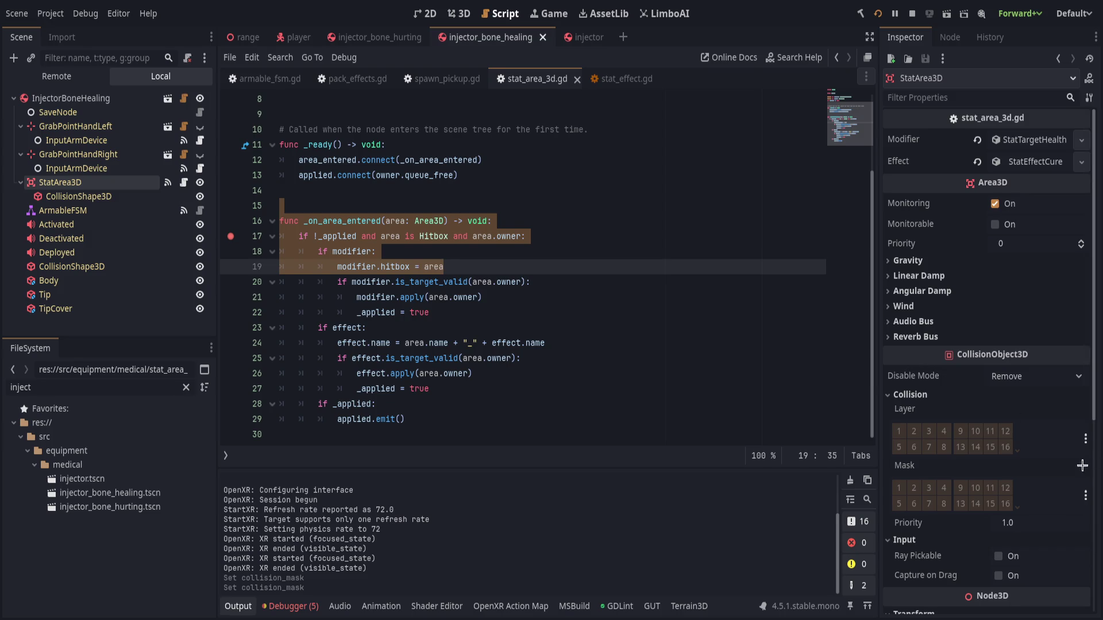
pyautogui.click(680, 269)
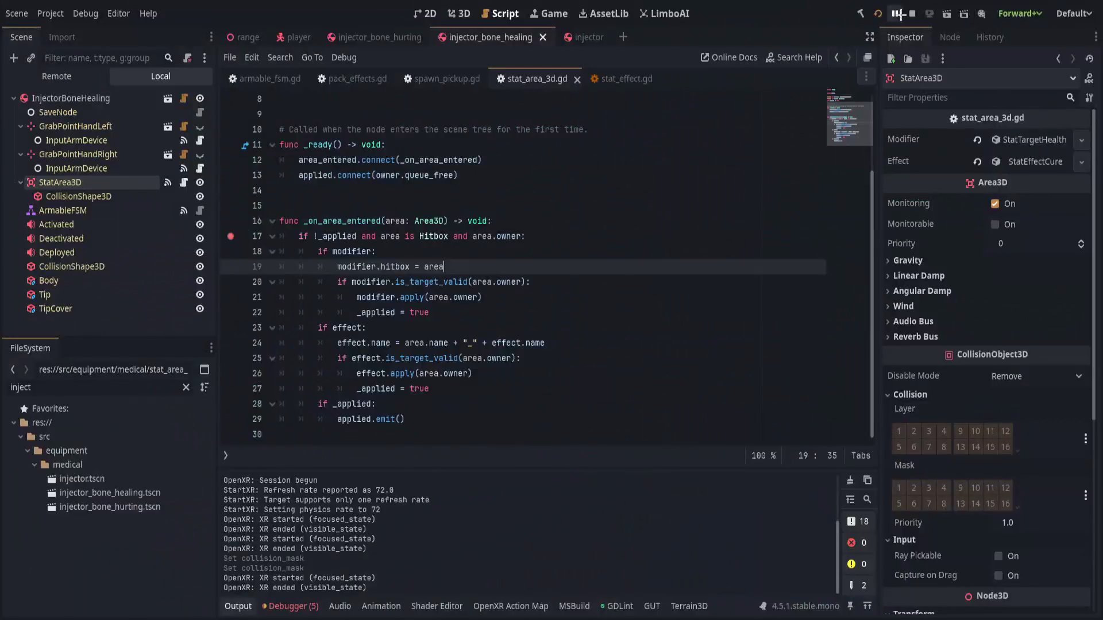
pyautogui.click(883, 15)
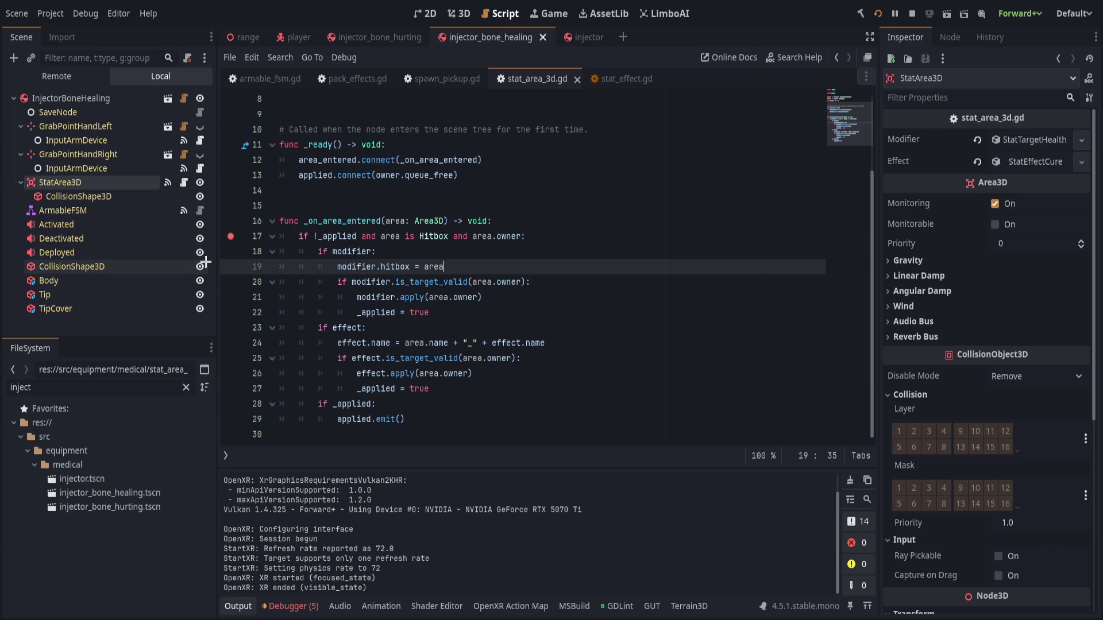
pyautogui.scroll(-3, 1022, 367)
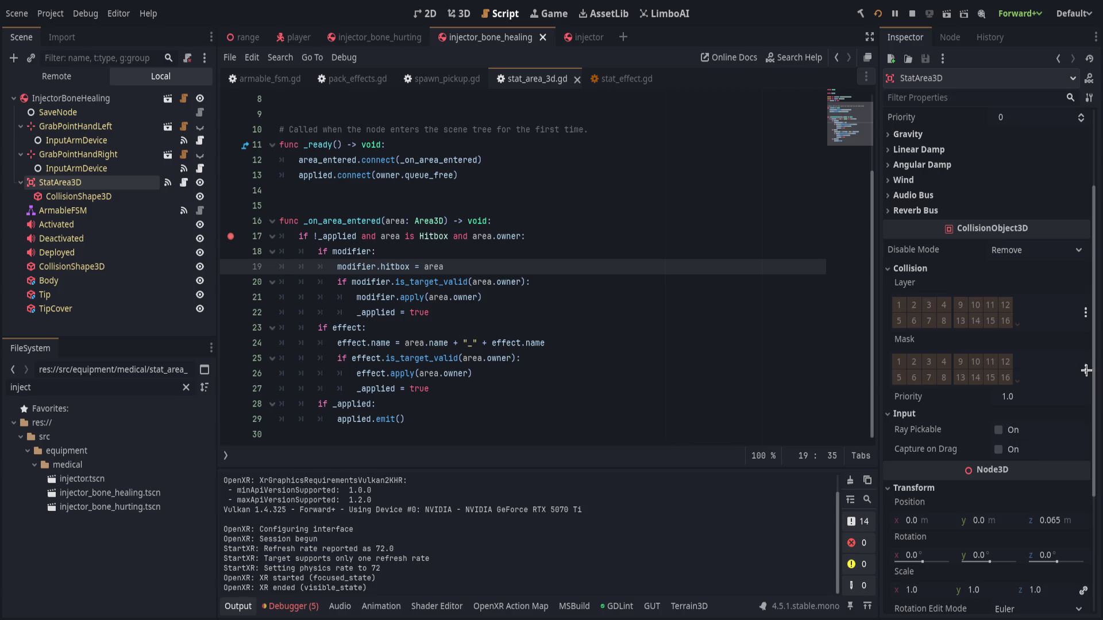
pyautogui.click(570, 247)
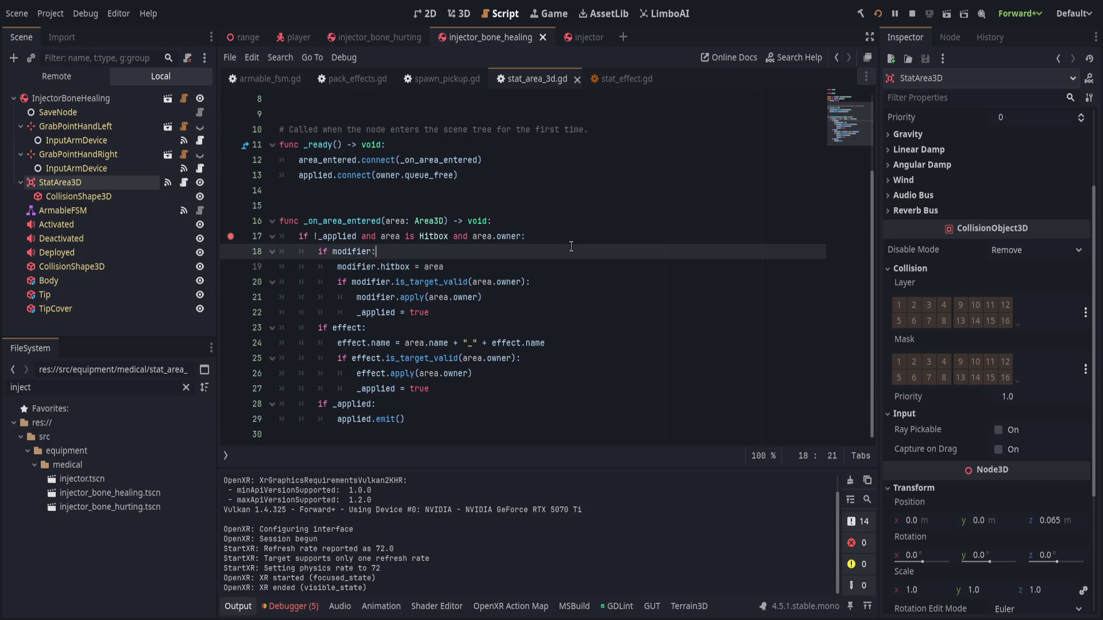
pyautogui.click(570, 232)
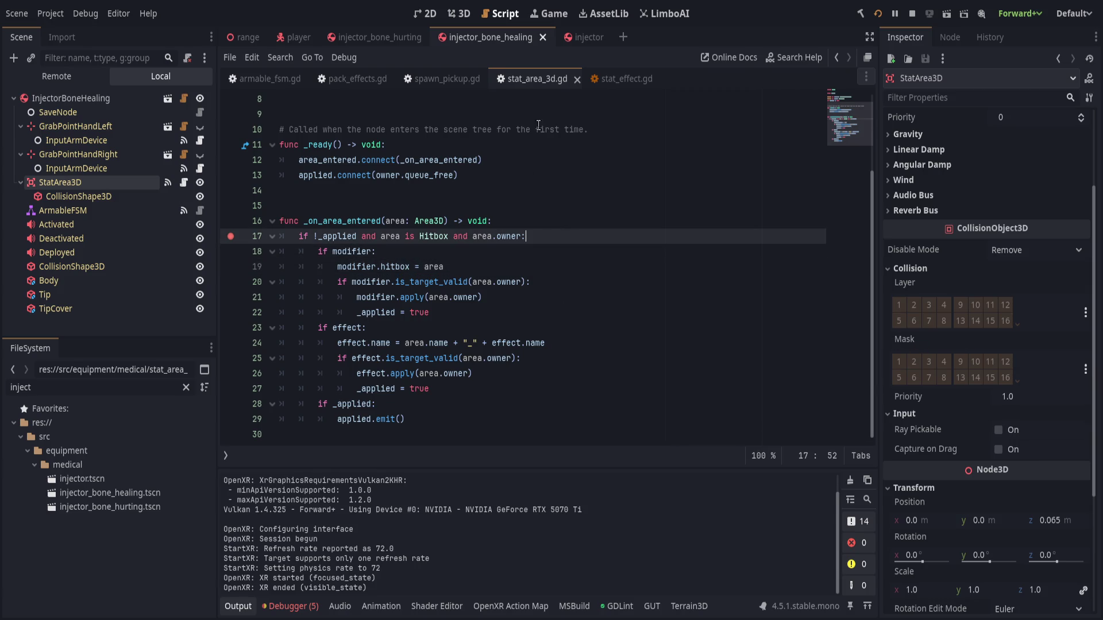
pyautogui.click(284, 33)
pyautogui.scroll(-2, 104, 229)
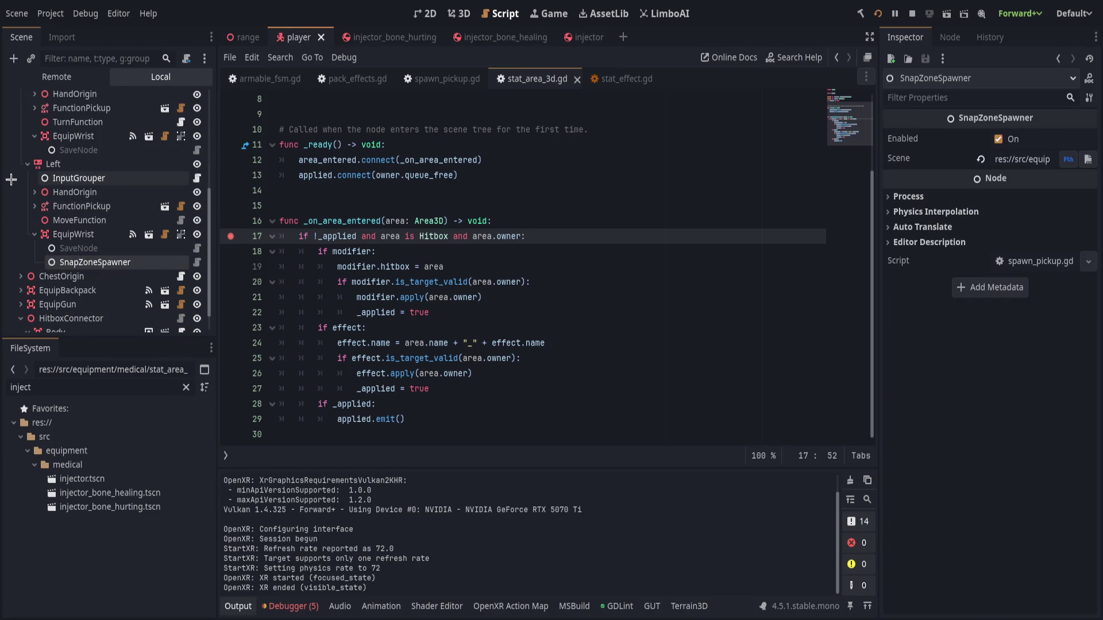
pyautogui.click(27, 173)
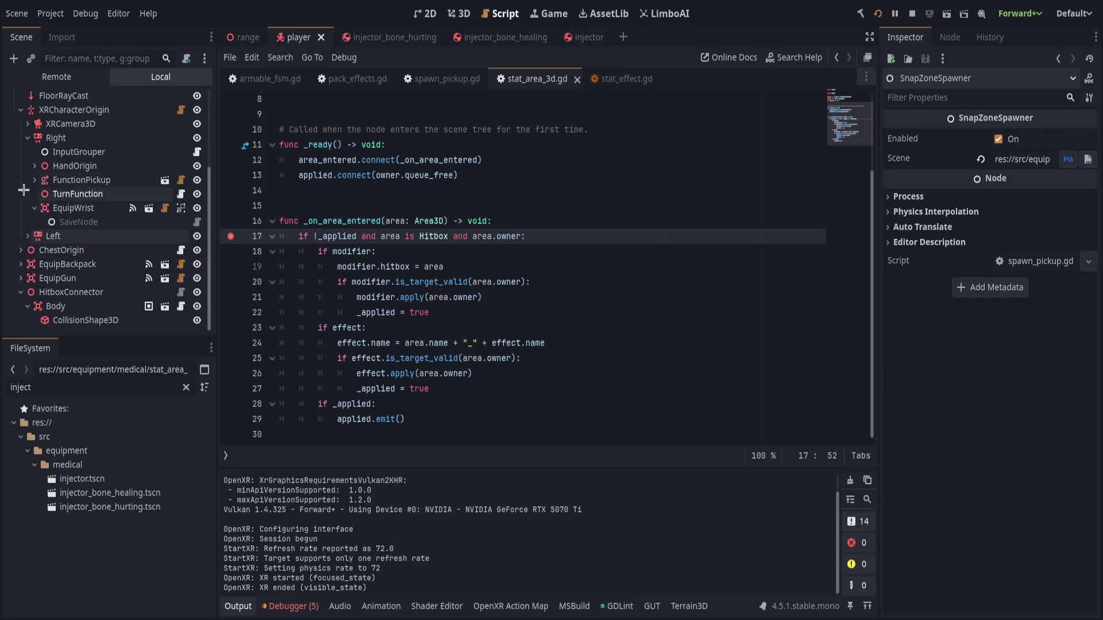
pyautogui.click(84, 306)
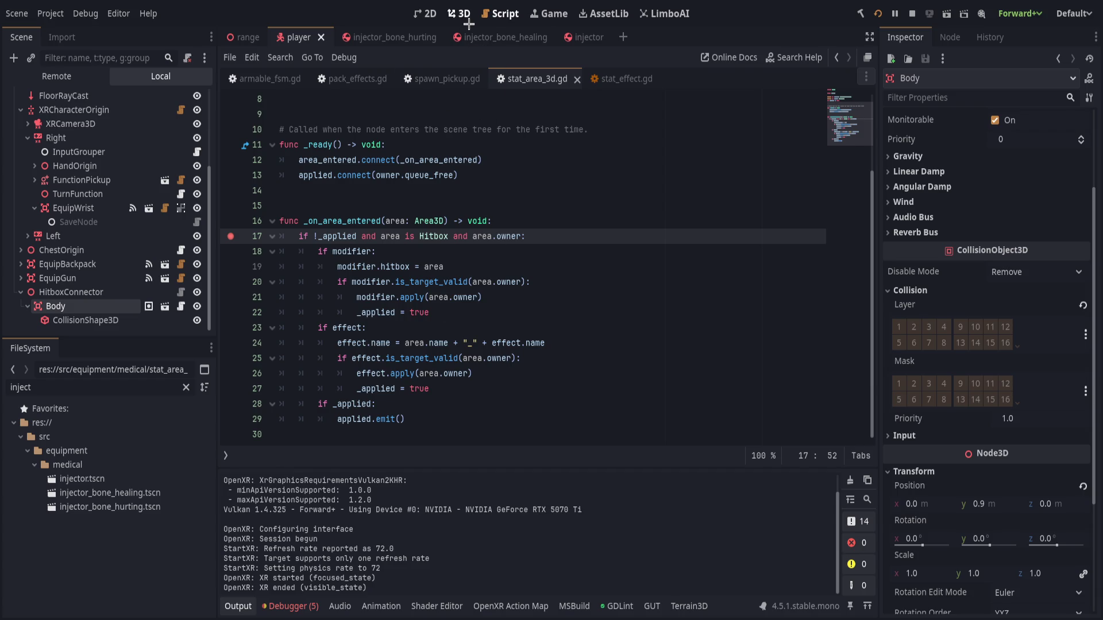
pyautogui.click(491, 36)
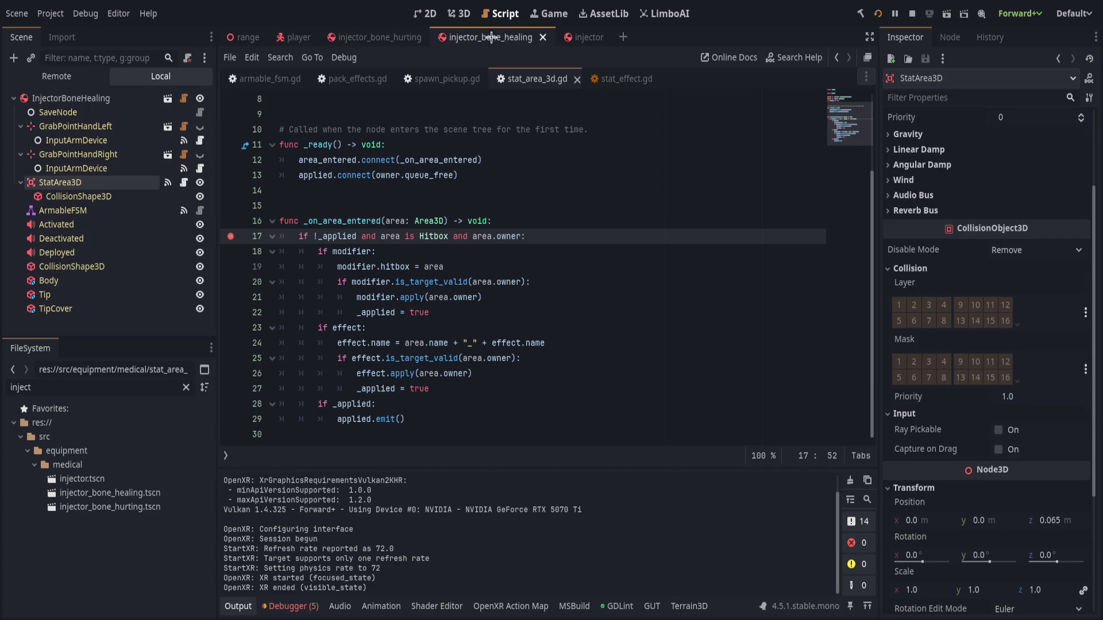
pyautogui.click(76, 168)
pyautogui.click(60, 182)
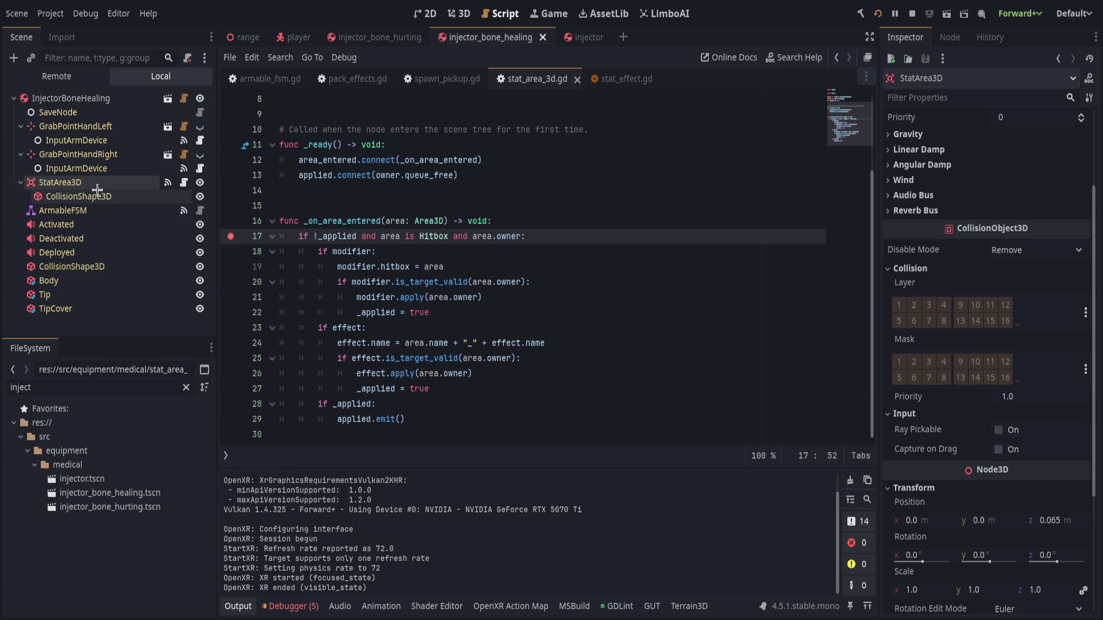
# Review ArmableFSM's signal connections, then tick Monitorable on the current scene's StatArea3D.
pyautogui.click(63, 210)
pyautogui.click(958, 36)
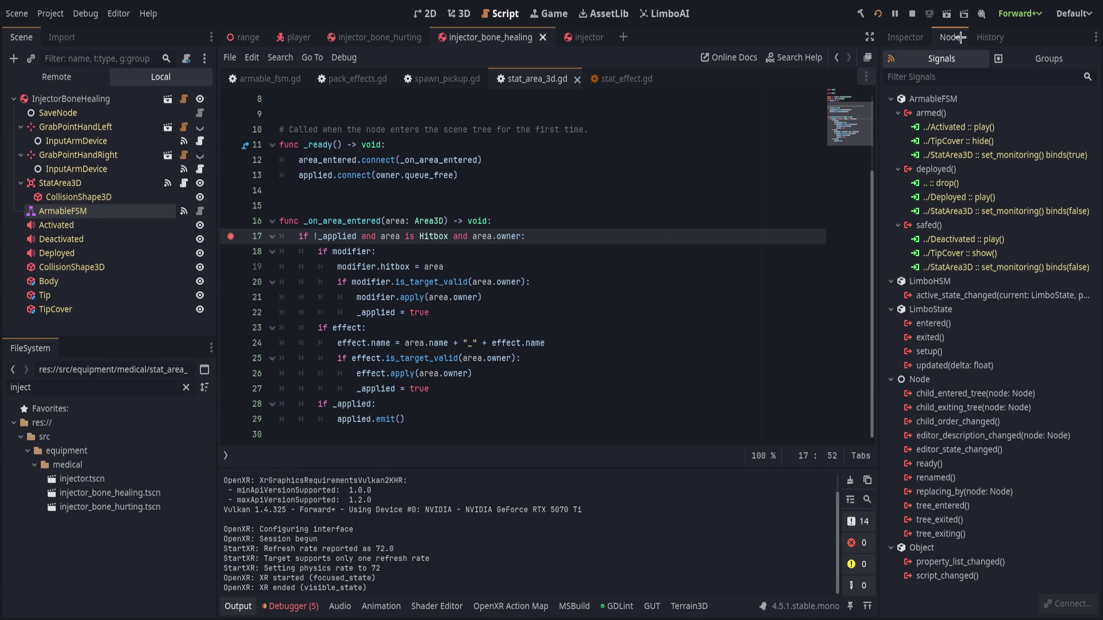
pyautogui.click(905, 37)
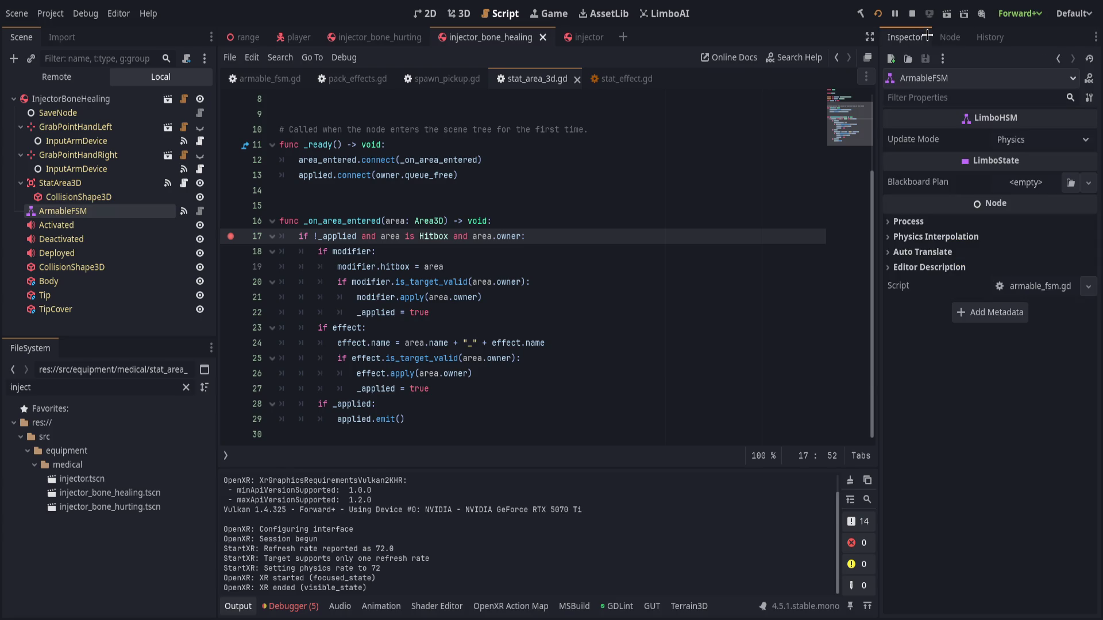
pyautogui.click(109, 183)
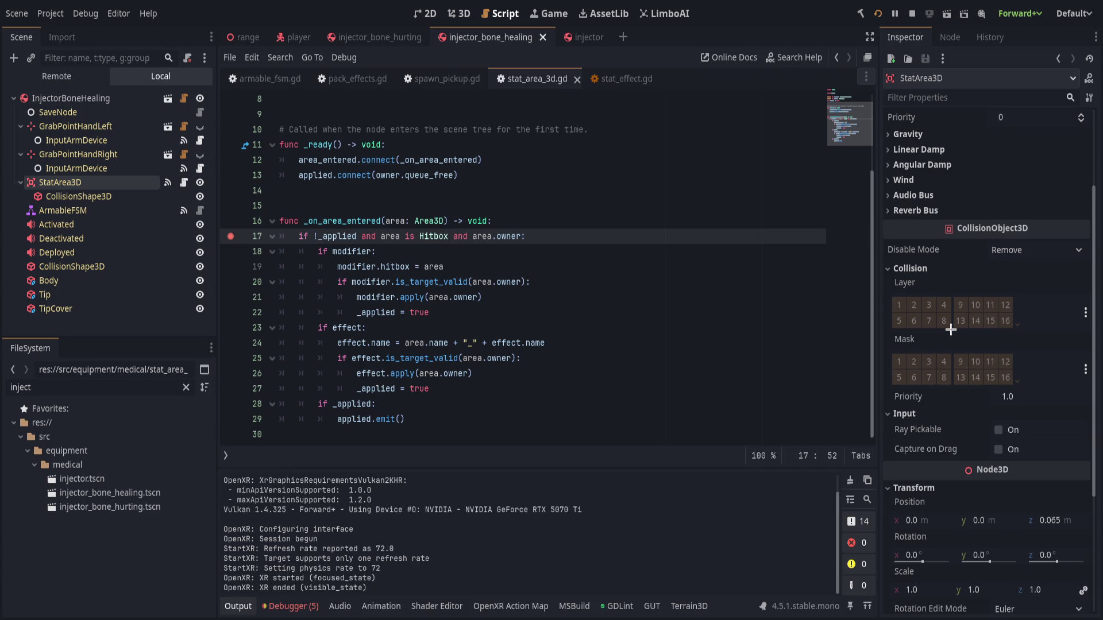
pyautogui.scroll(3, 951, 332)
pyautogui.click(995, 224)
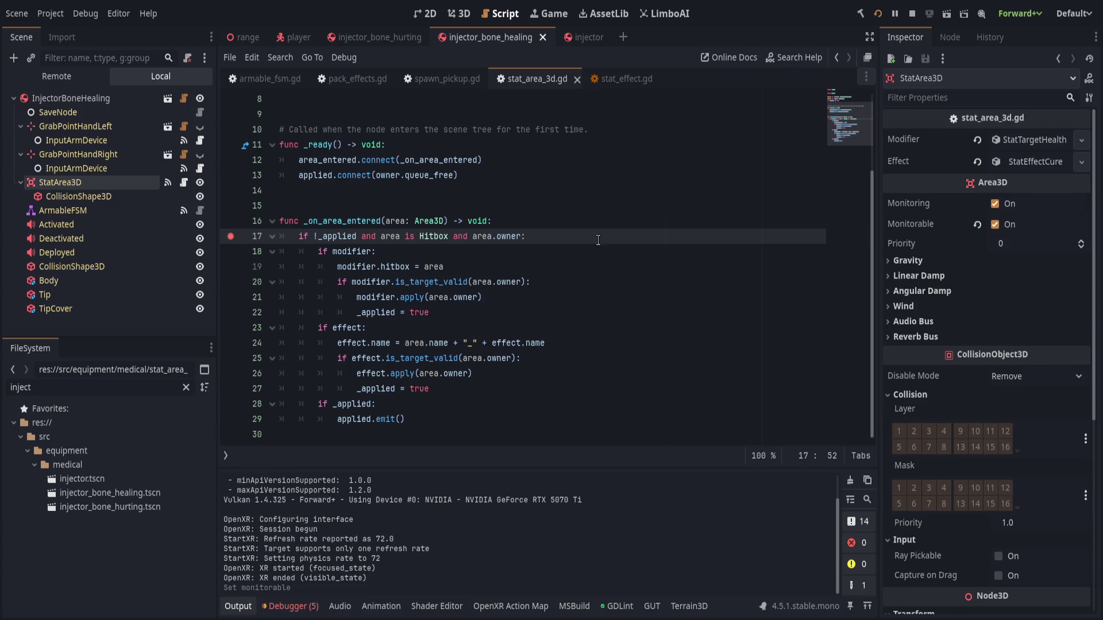
# Tick Monitorable on injector_bone_hurting's StatArea3D, save it, open the base injector, and stop the game.
pyautogui.click(376, 37)
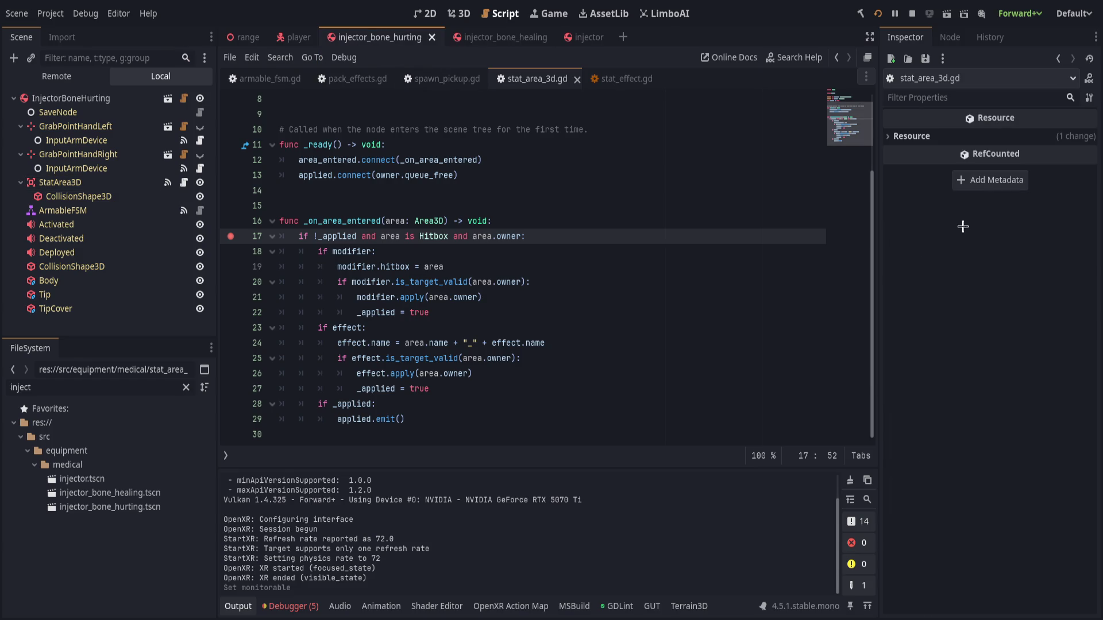
pyautogui.click(105, 196)
pyautogui.click(104, 183)
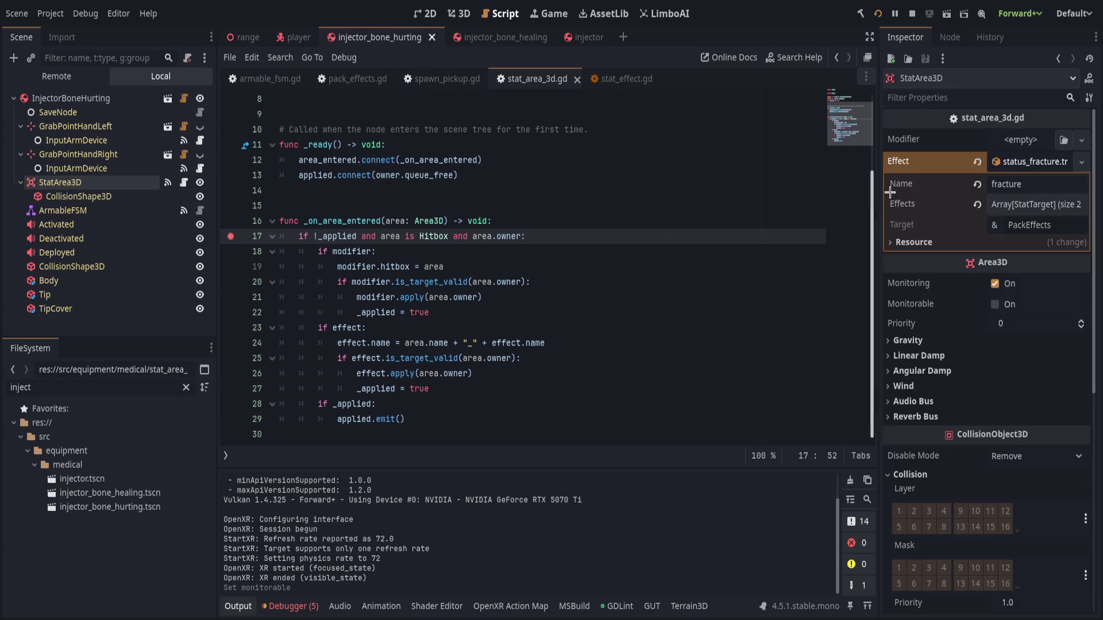
pyautogui.click(994, 304)
pyautogui.hotkey('ctrl', 's')
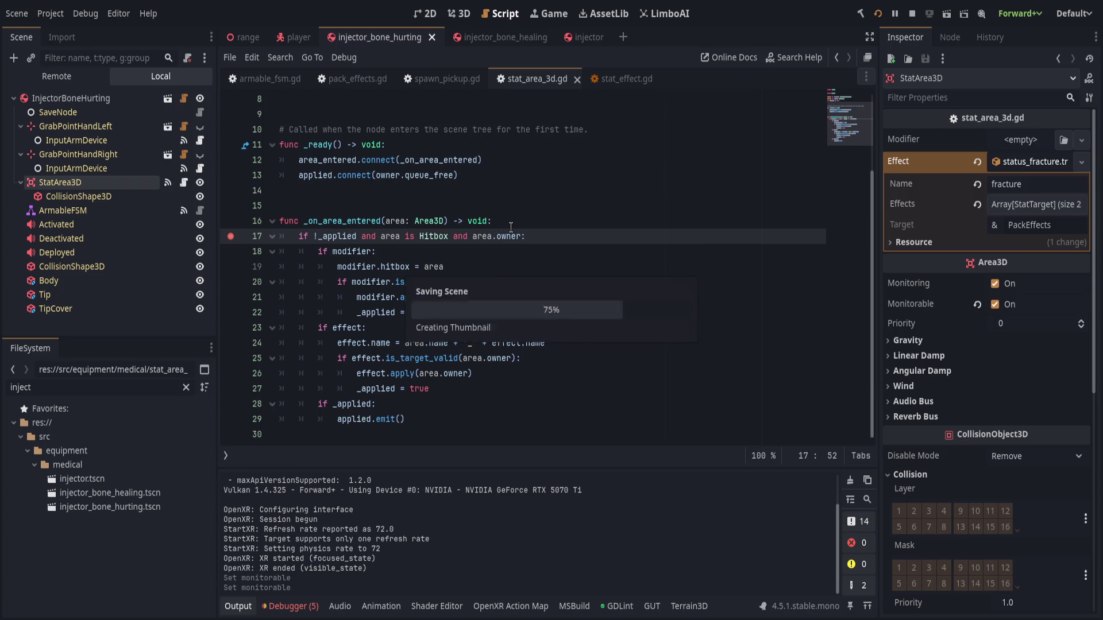
pyautogui.click(520, 221)
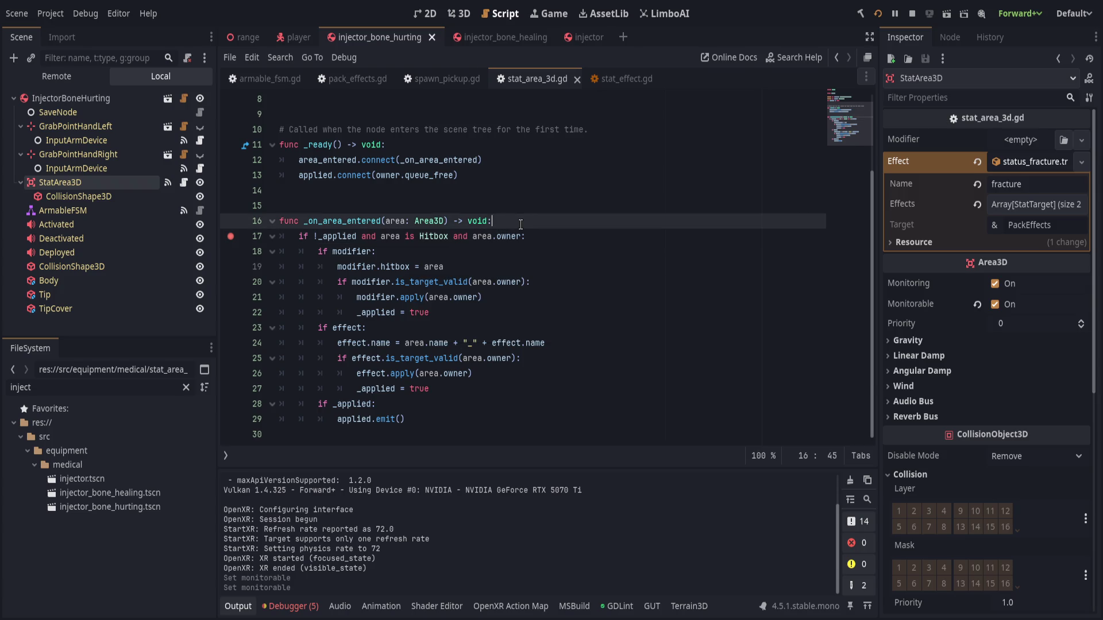
pyautogui.click(583, 36)
pyautogui.scroll(3, 990, 286)
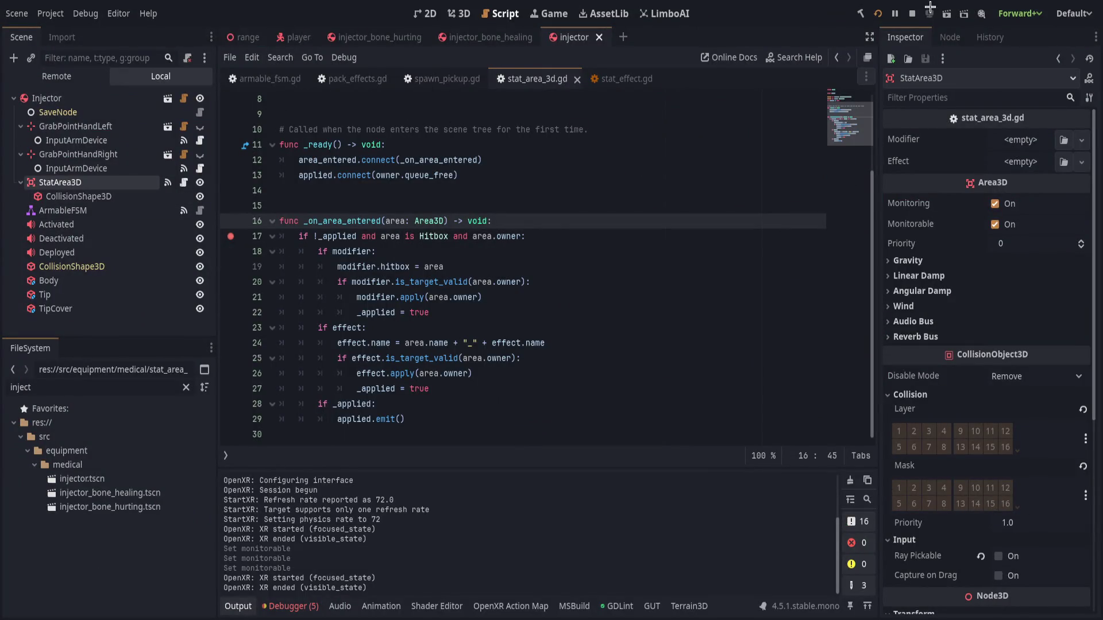
pyautogui.click(878, 14)
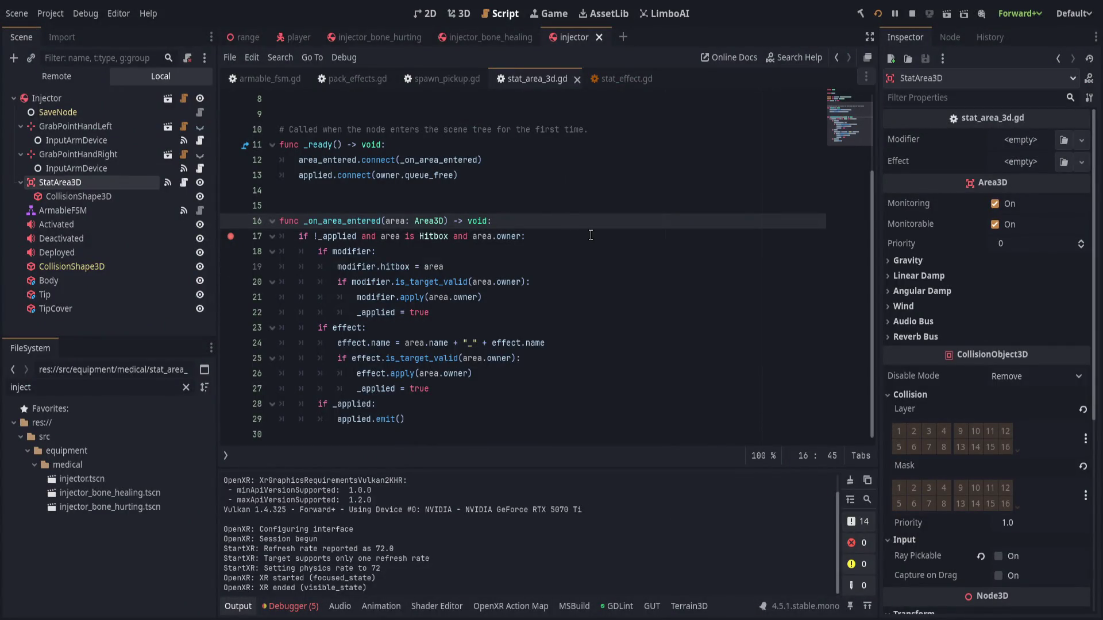
# Try an extra signal-connect line in _ready, then undo it.
pyautogui.press('Up')
pyautogui.press('Up')
pyautogui.press('Up')
pyautogui.press('Return')
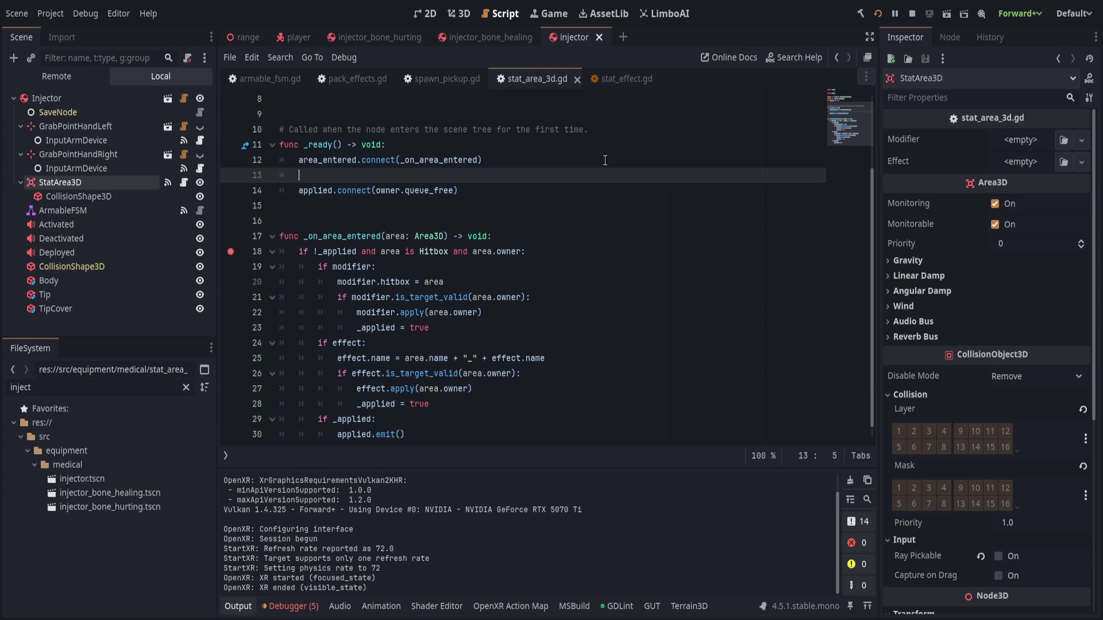
pyautogui.write('body')
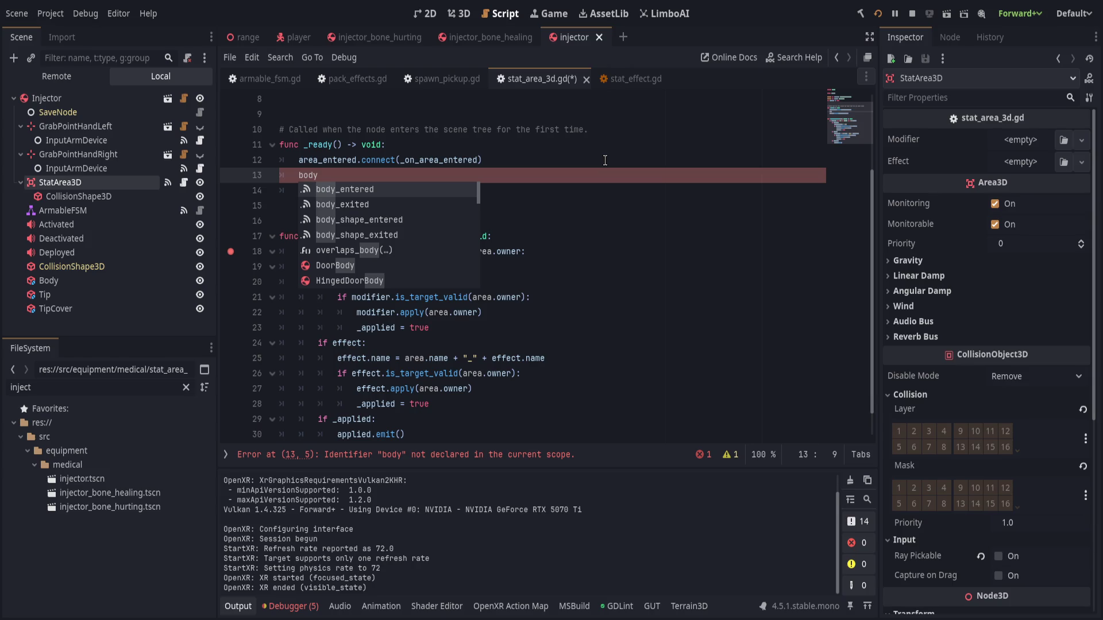
pyautogui.press('BackSpace')
pyautogui.press('BackSpace')
pyautogui.press('BackSpace')
pyautogui.write('area')
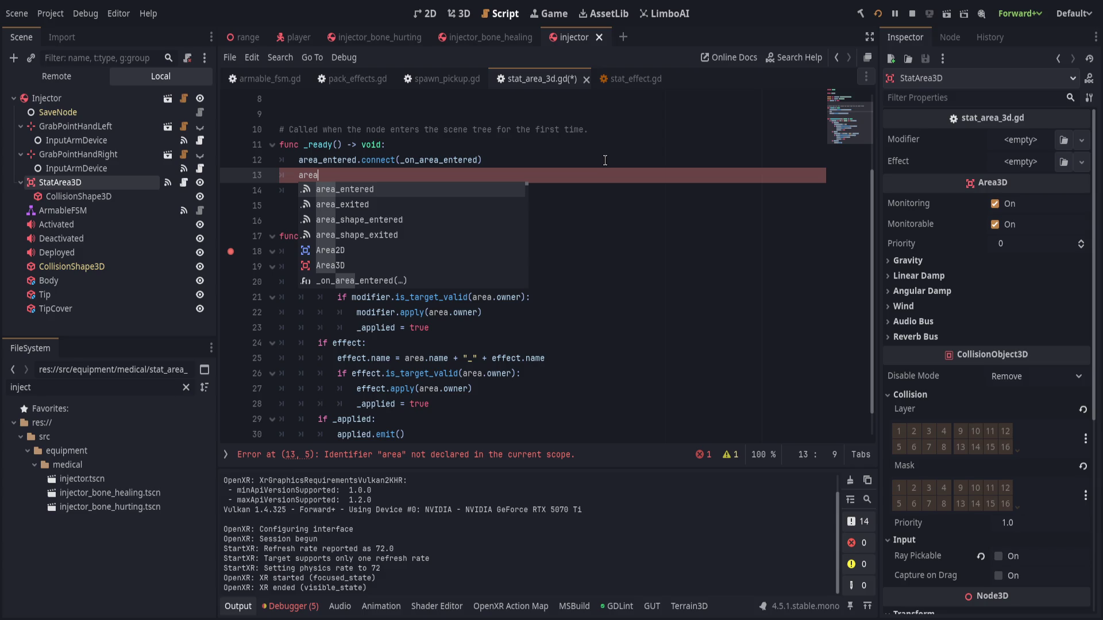
pyautogui.hotkey('ctrl', 'z')
pyautogui.hotkey('ctrl', 'z')
pyautogui.hotkey('ctrl', 'z')
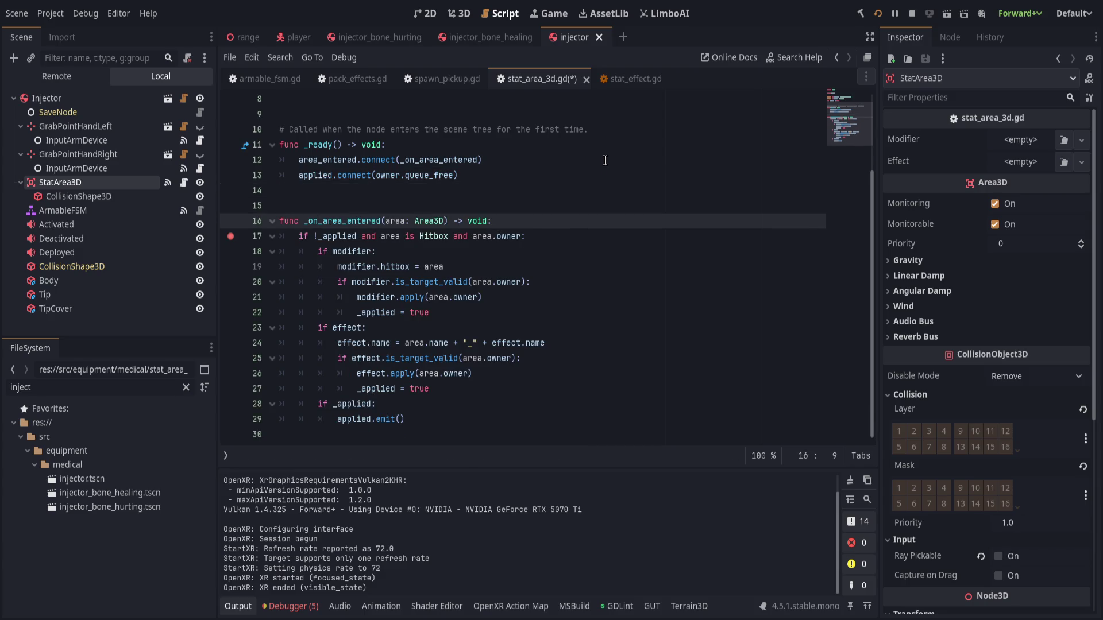
# Add print_debug("%s entered" % [area.name]) as the first line of _on_area_entered and save.
pyautogui.hotkey('ctrl', 'Return')
pyautogui.write('print_d')
pyautogui.press('Return')
pyautogui.write('"ent')
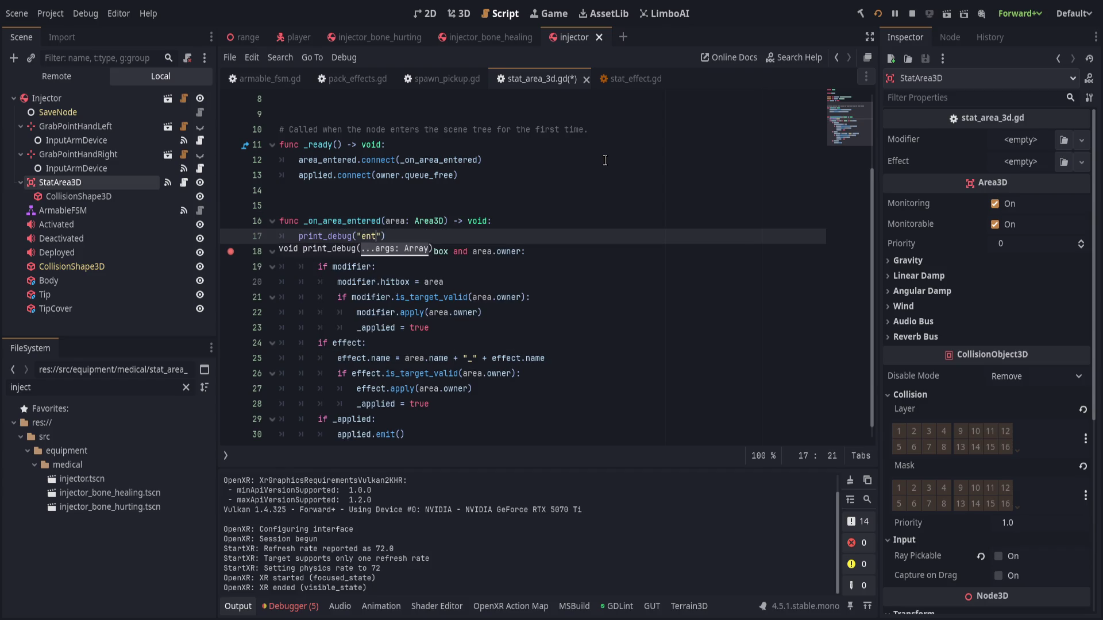
pyautogui.press('BackSpace')
pyautogui.press('BackSpace')
pyautogui.press('BackSpace')
pyautogui.write('%s enter')
pyautogui.write('ed"')
pyautogui.write(' % [area.name')
pyautogui.write('])')
pyautogui.hotkey('ctrl', 's')
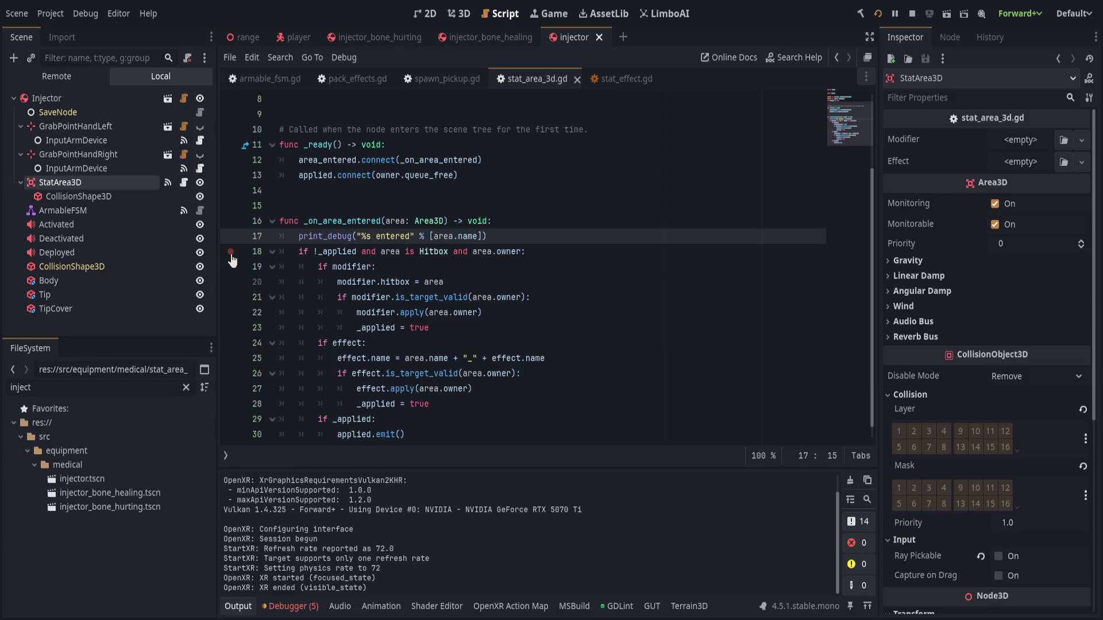
# Clear the breakpoint on the Hitbox check and launch the game for a VR test.
pyautogui.click(551, 221)
pyautogui.click(84, 195)
pyautogui.click(80, 183)
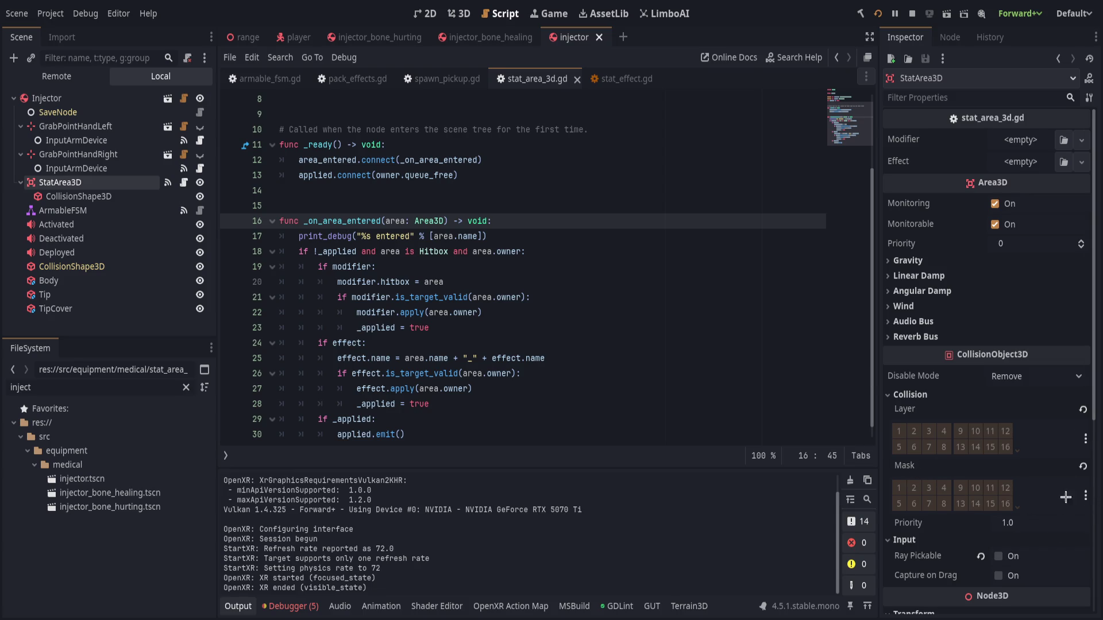
pyautogui.hotkey('ctrl', 'z')
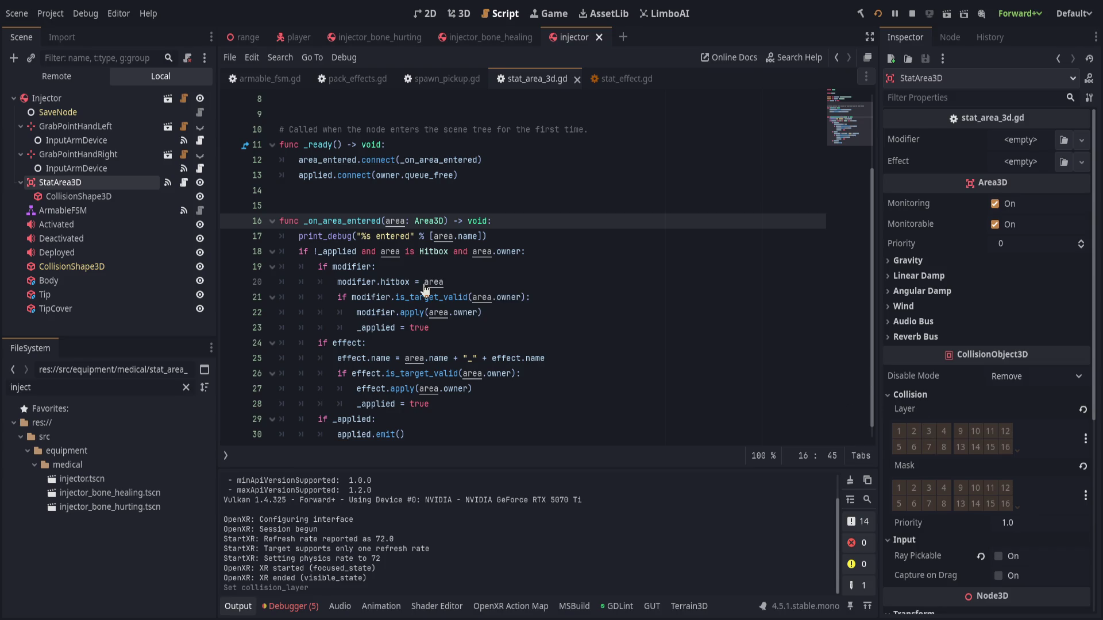
pyautogui.click(877, 13)
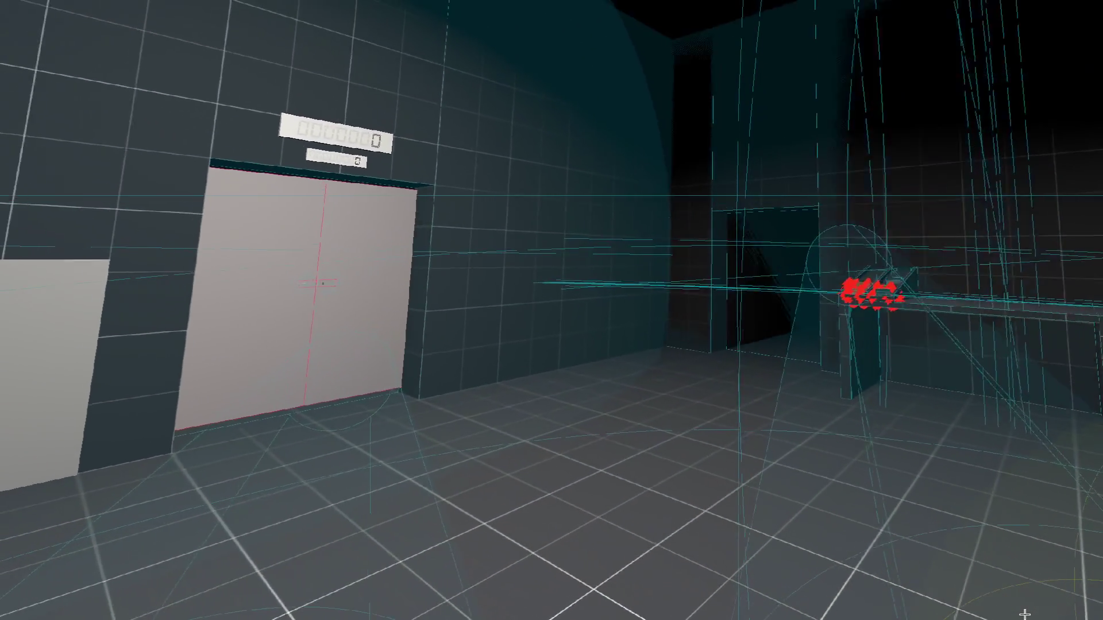
# Leave the VR game view for the editor showing stat_area_3d.gd and the OpenXR log.
pyautogui.hotkey('alt', 'Tab')
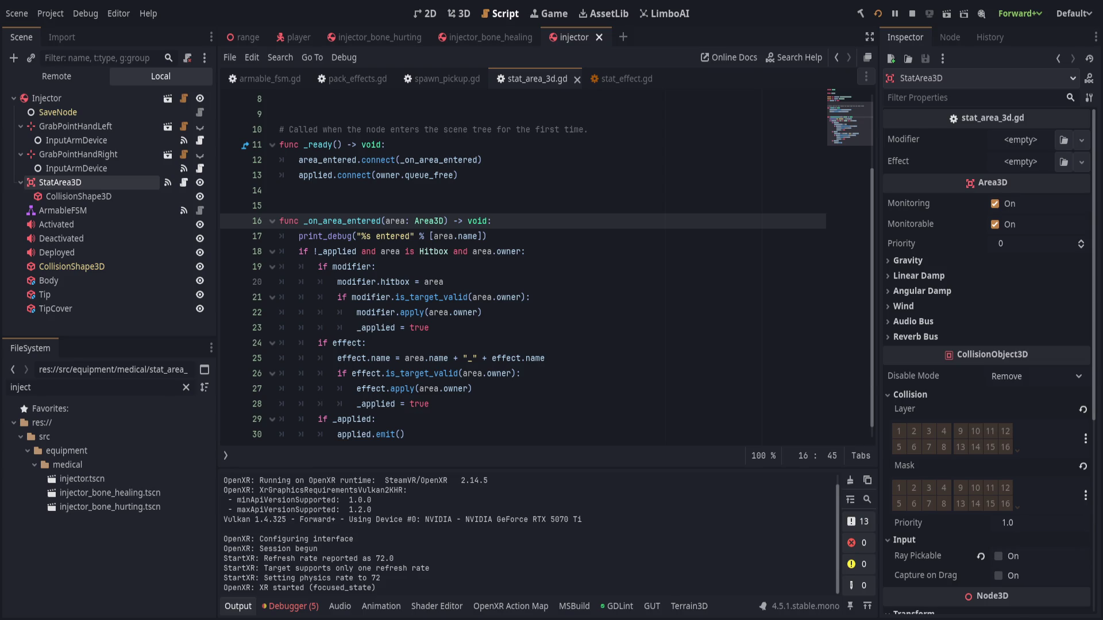
# Review the StatArea3D node and collapse its collision layer settings.
pyautogui.click(701, 253)
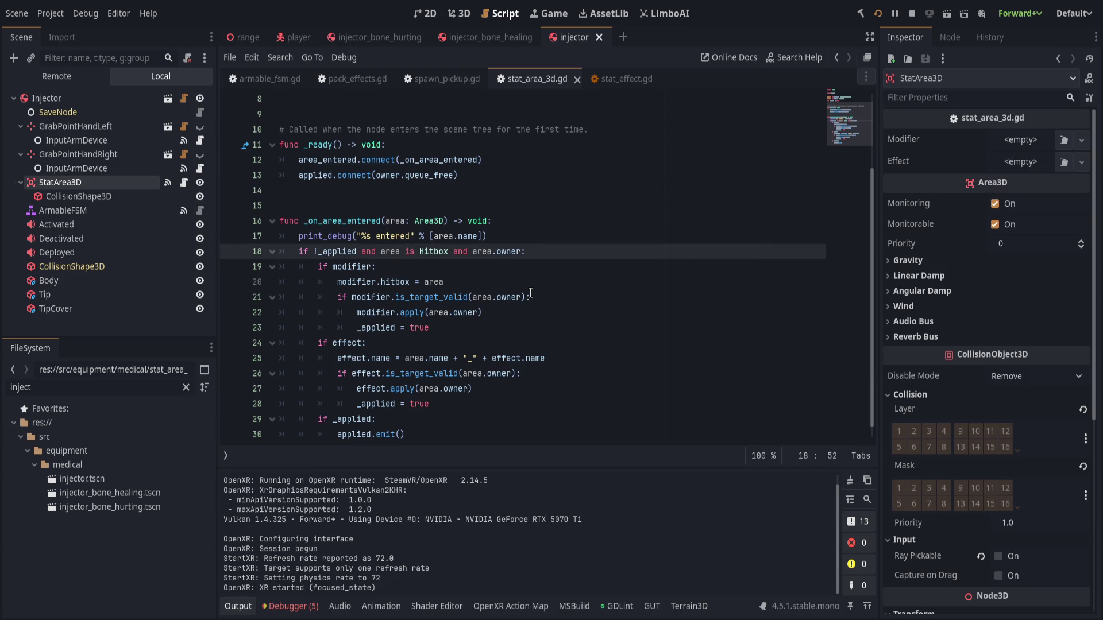
pyautogui.click(81, 196)
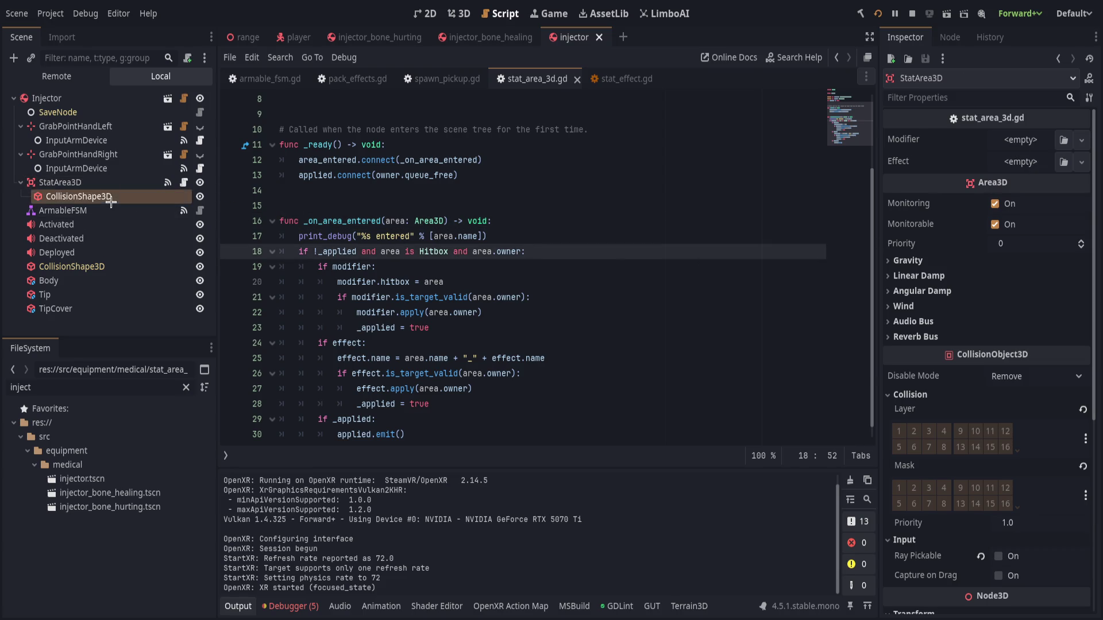
pyautogui.click(110, 184)
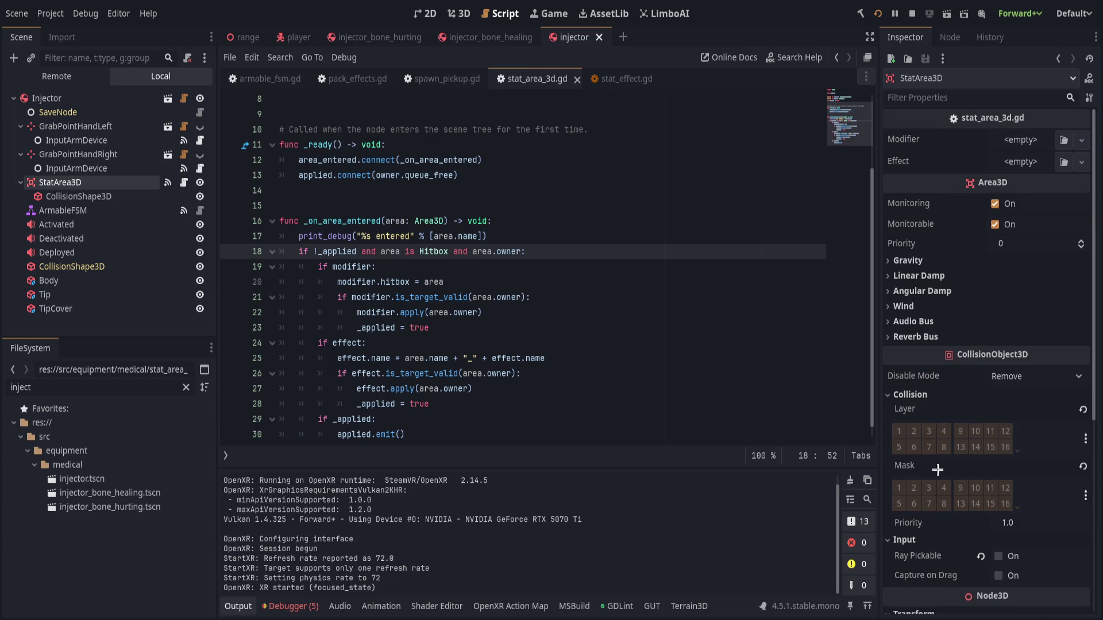
pyautogui.click(995, 393)
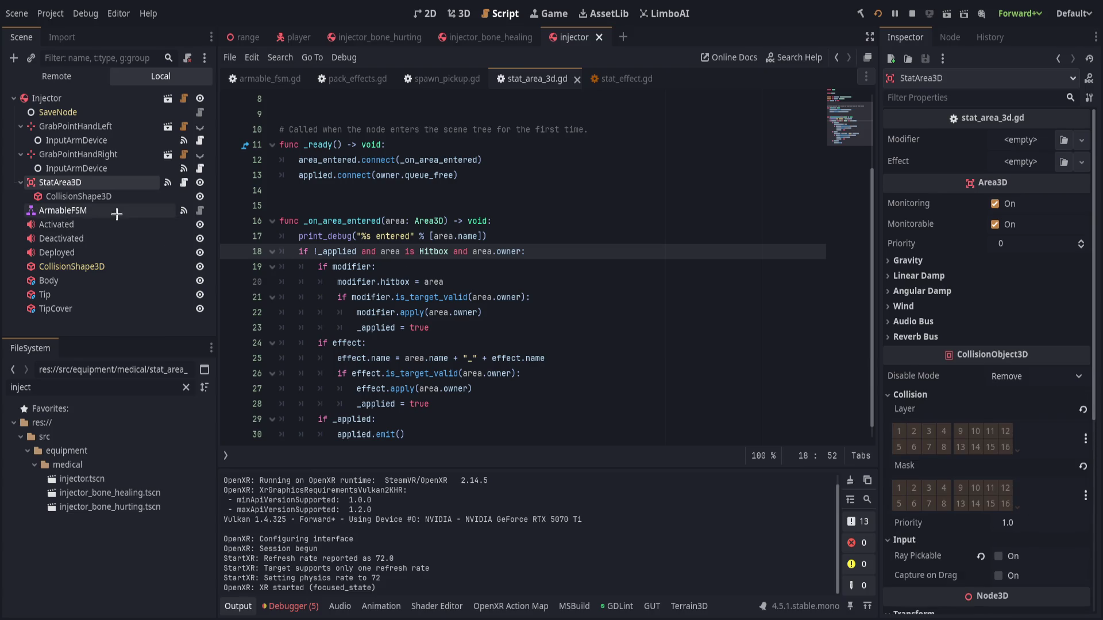
# In ArmableFSM's Signals tab, delete the armed, deployed and safed connections to StatArea3D.set_monitoring.
pyautogui.click(62, 211)
pyautogui.click(949, 37)
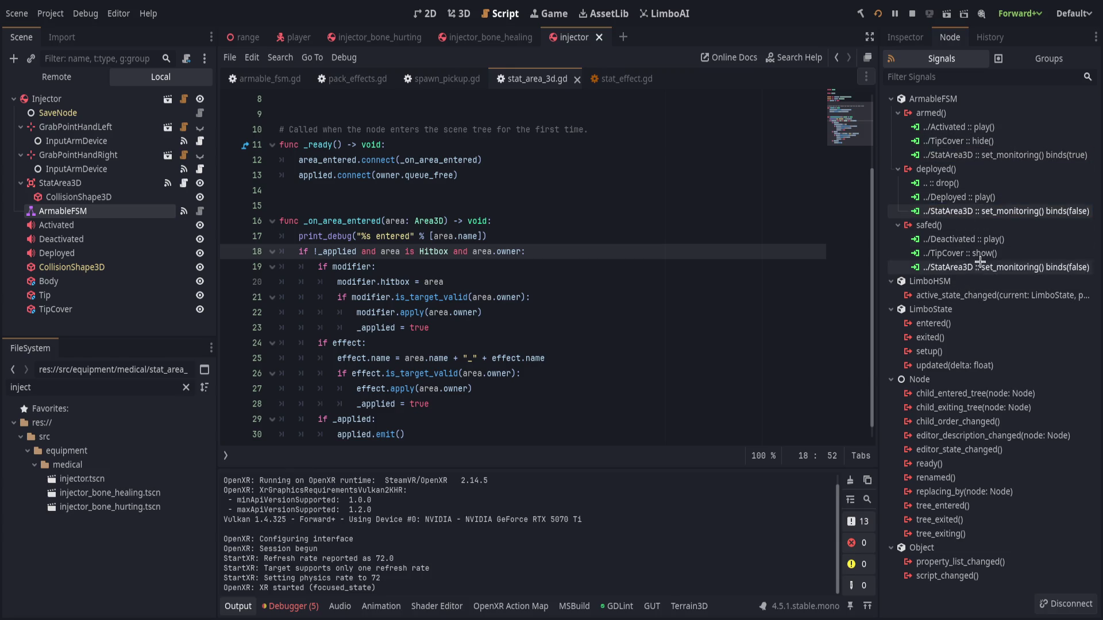
pyautogui.click(989, 159)
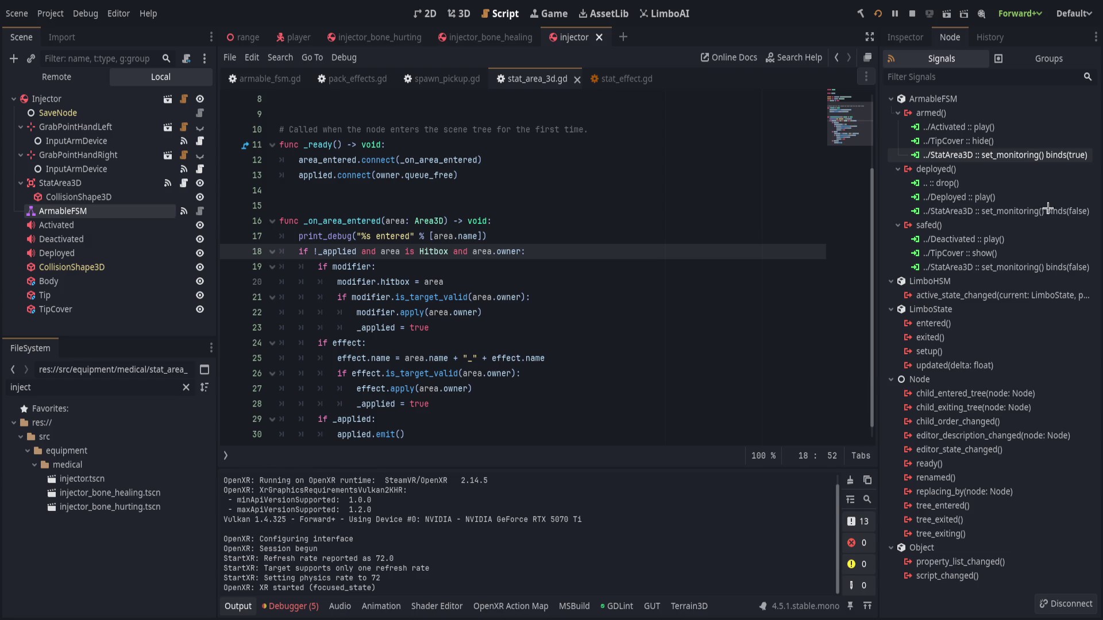
pyautogui.press('Delete')
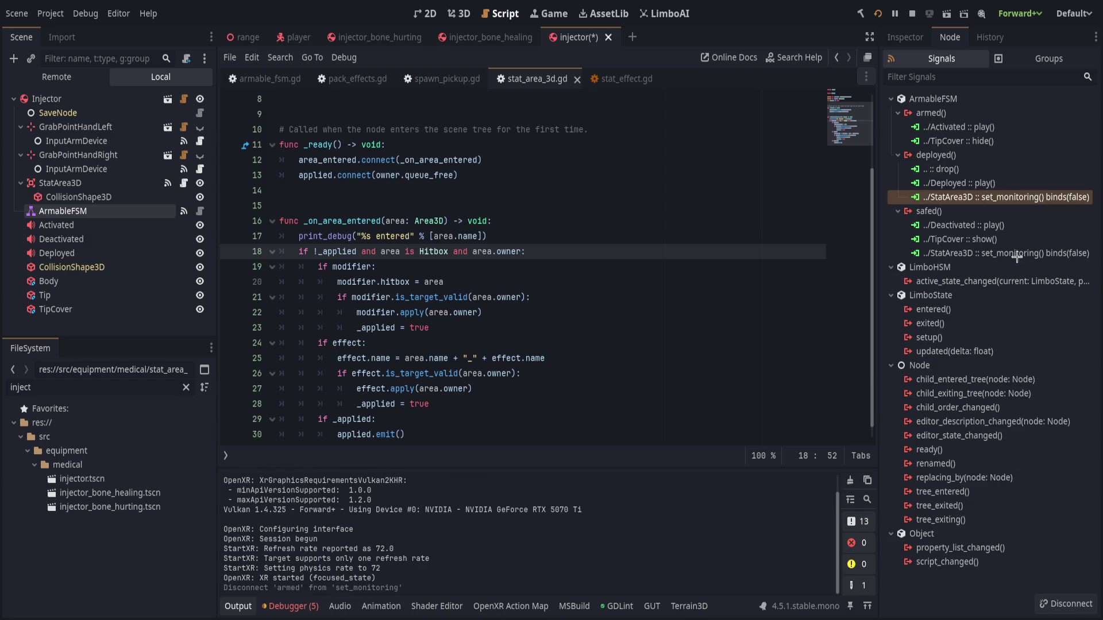
pyautogui.press('Delete')
pyautogui.press('Delete')
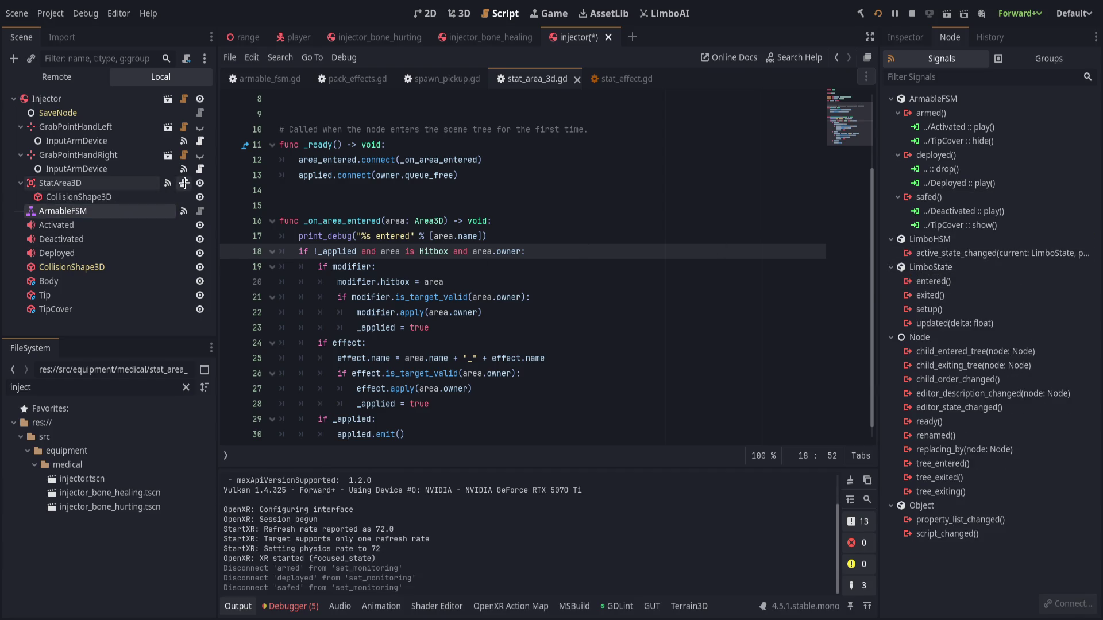
pyautogui.scroll(3, 388, 225)
pyautogui.click(530, 191)
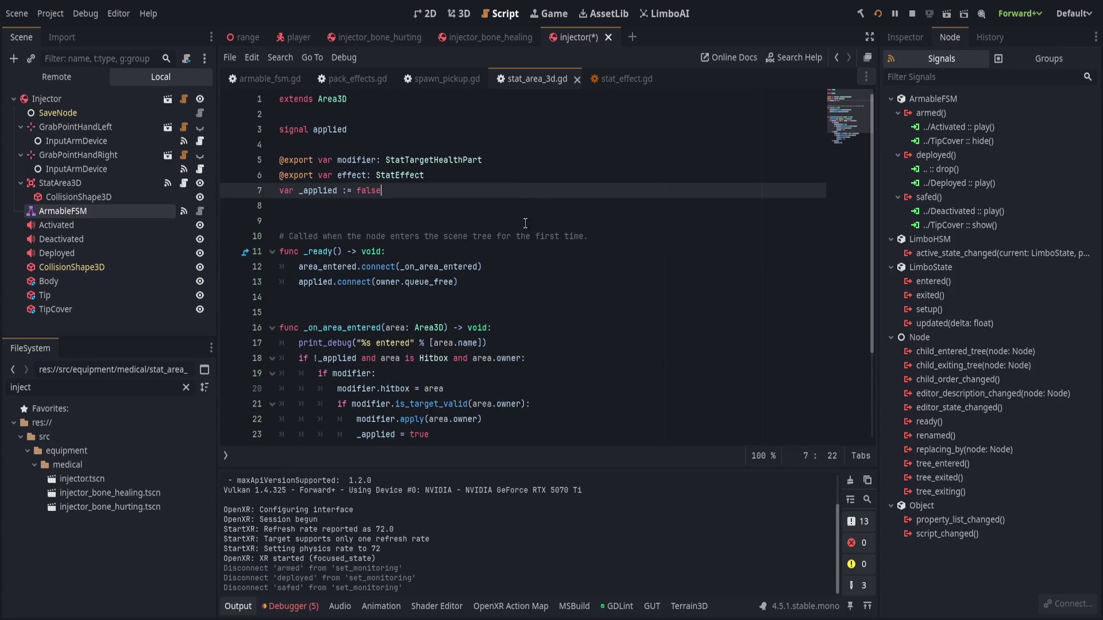
# Check the _ready connect line and _on_area_entered, then save the injector scene.
pyautogui.click(551, 266)
pyautogui.scroll(-3, 556, 297)
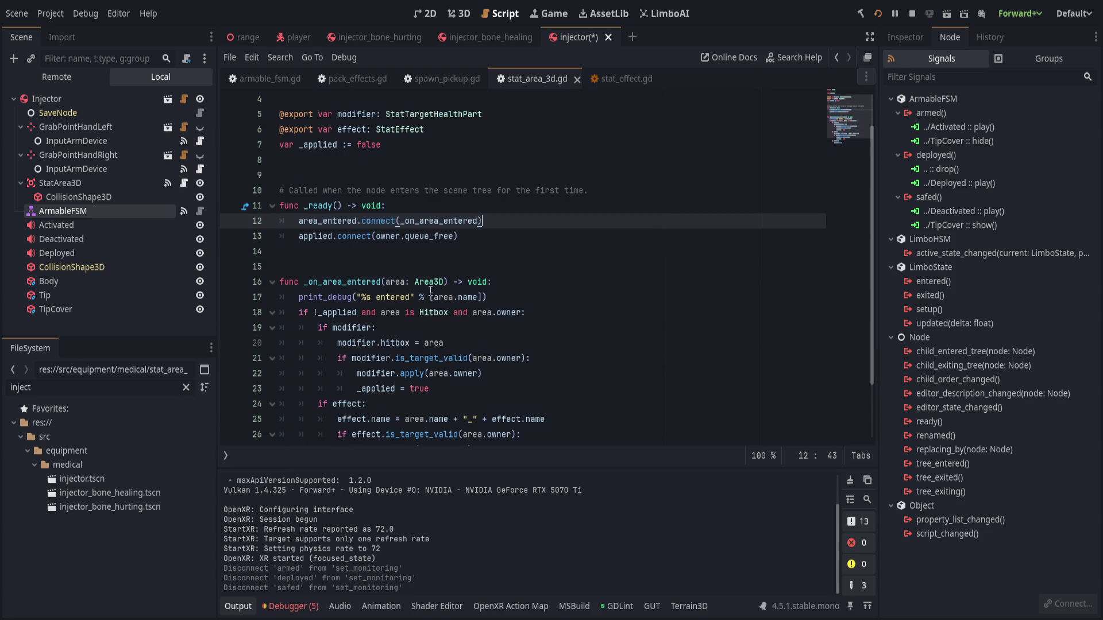
pyautogui.click(573, 286)
pyautogui.hotkey('ctrl', 's')
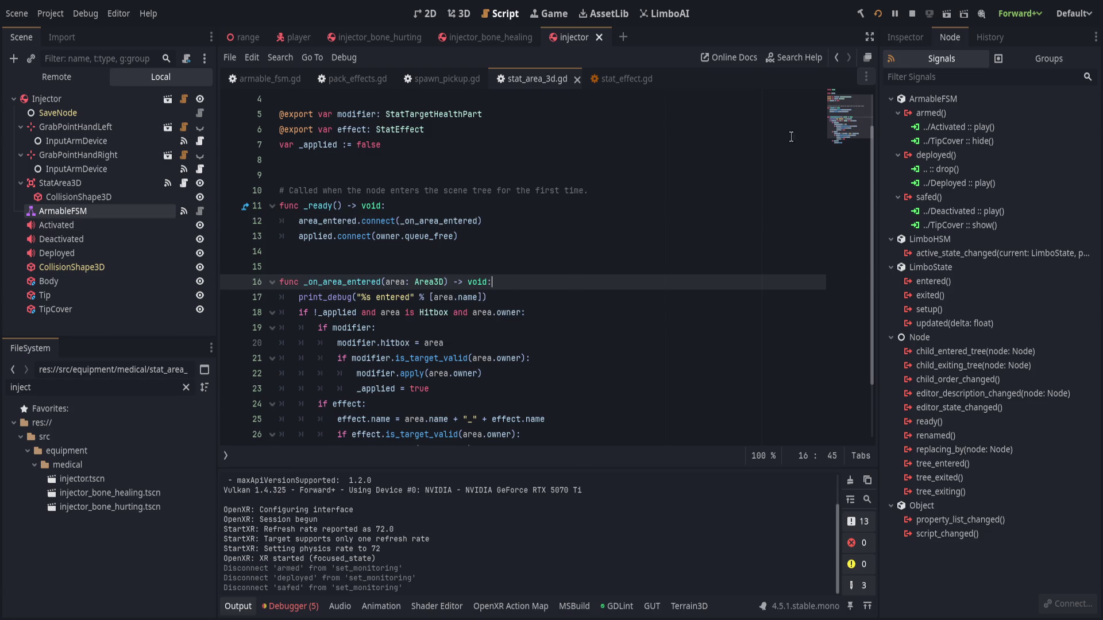
# Check the bone-healing injector's ArmableFSM and StatArea3D signals, then switch to the player scene.
pyautogui.click(480, 39)
pyautogui.click(580, 38)
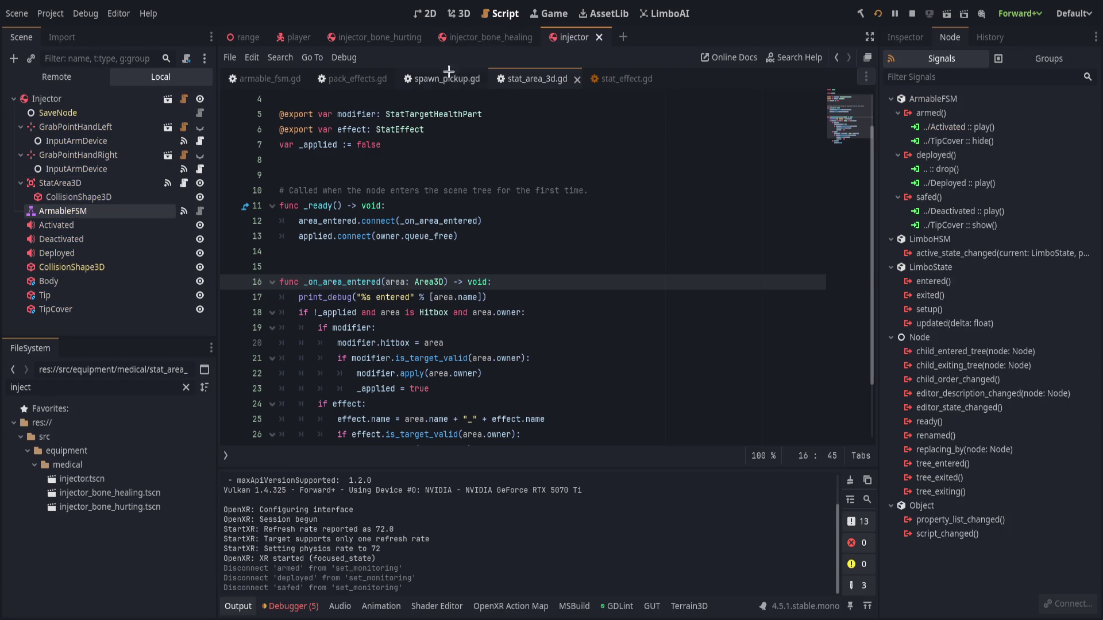
pyautogui.click(447, 37)
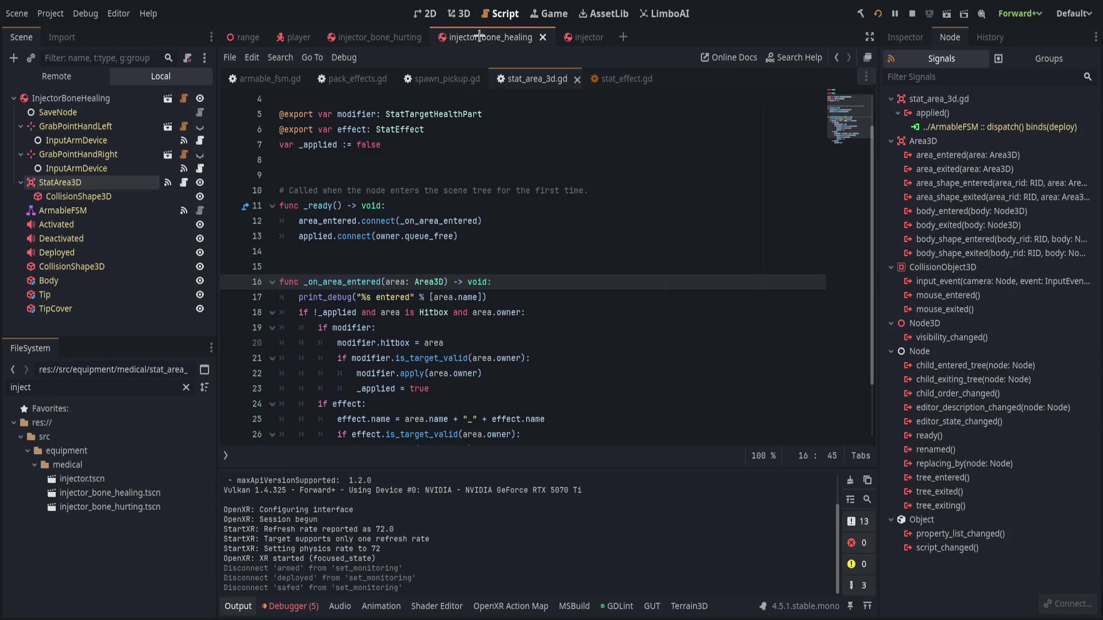
pyautogui.click(112, 210)
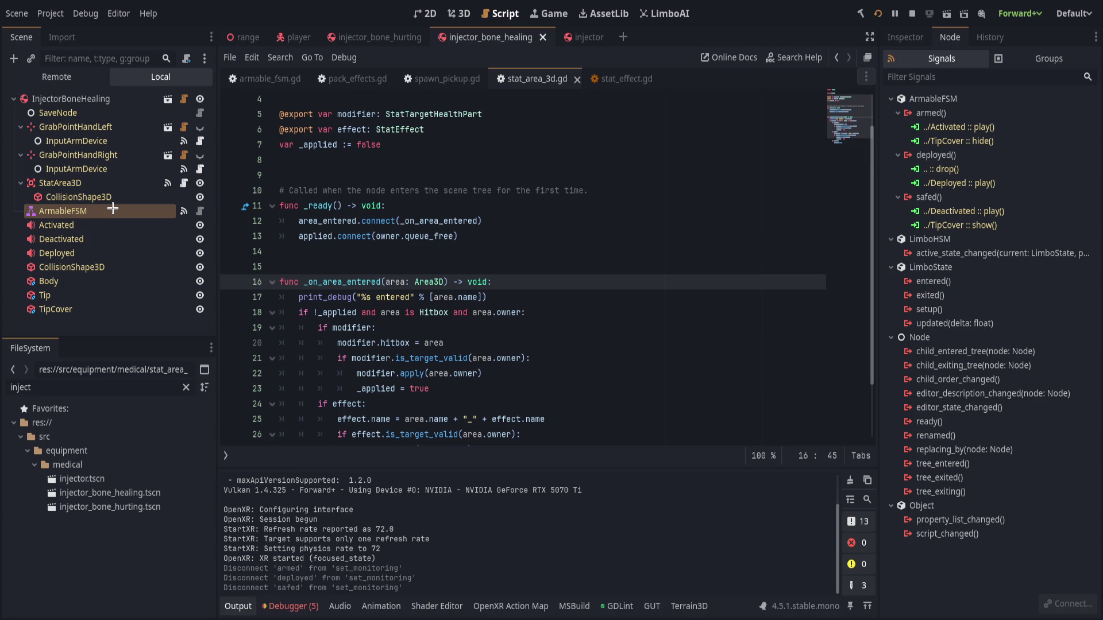
pyautogui.scroll(-1, 477, 305)
pyautogui.scroll(1, 477, 305)
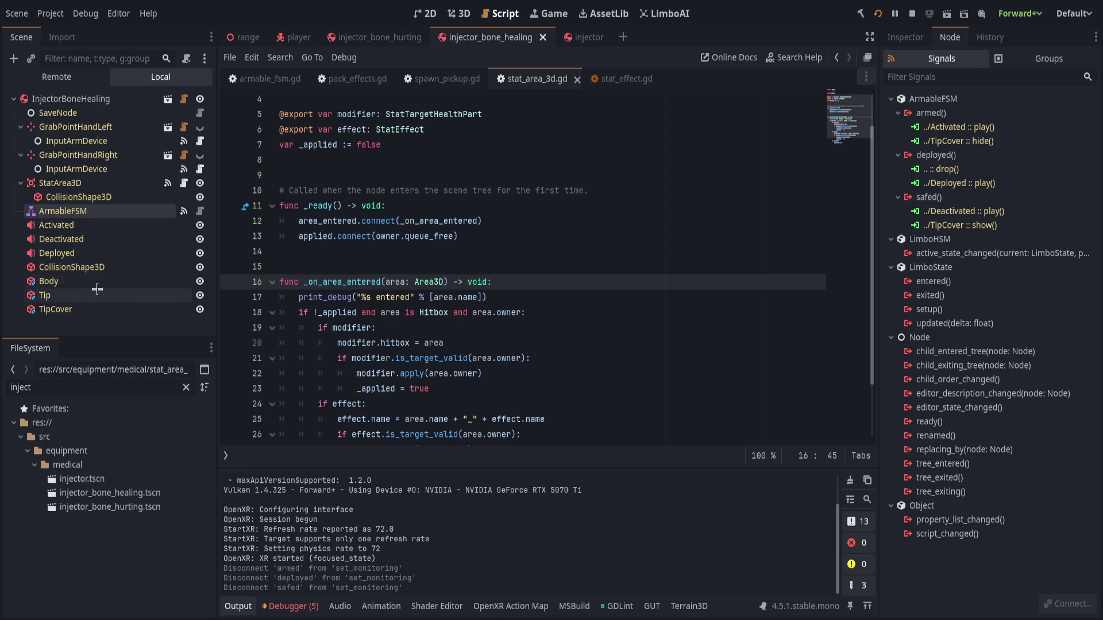
pyautogui.click(659, 161)
pyautogui.click(60, 182)
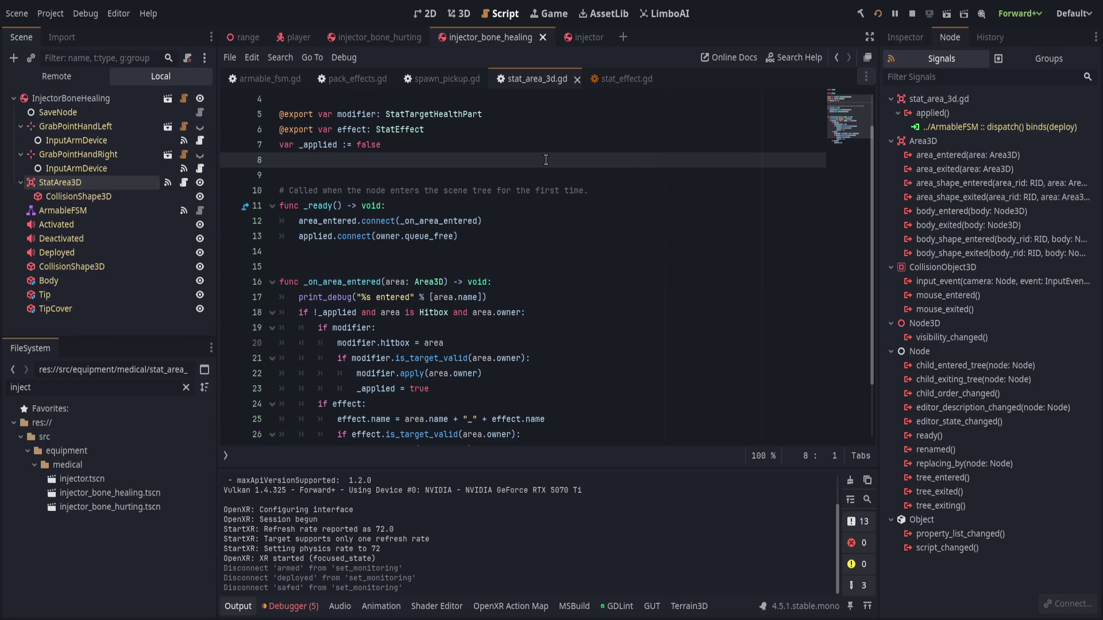
pyautogui.click(293, 37)
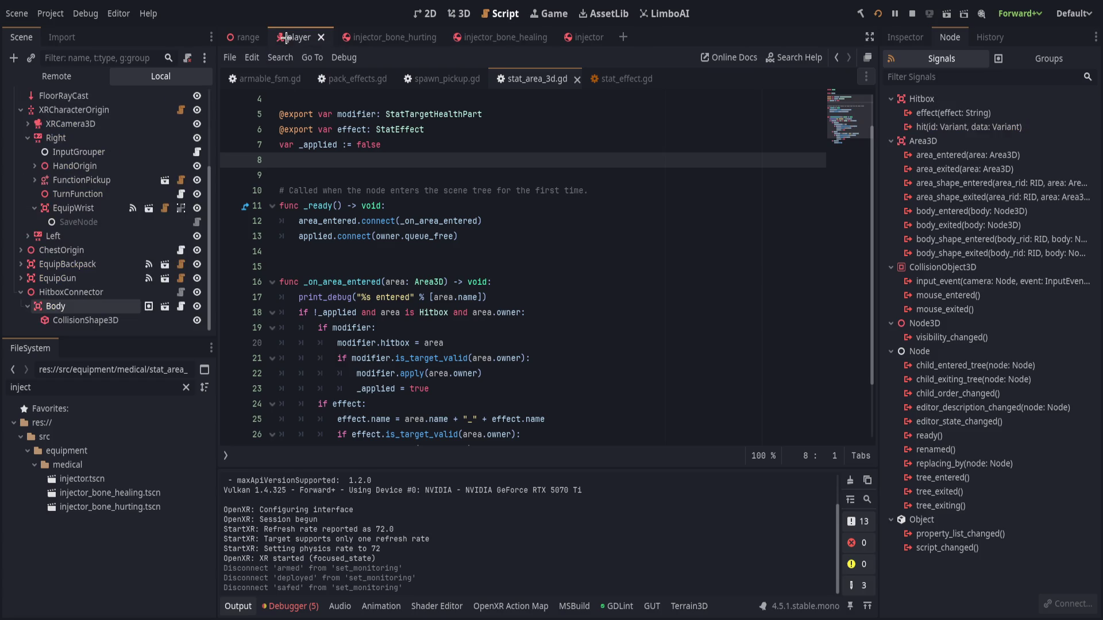
# Open the hitbox.gd script attached to the player's Body hitbox node.
pyautogui.click(106, 292)
pyautogui.click(107, 306)
pyautogui.click(910, 36)
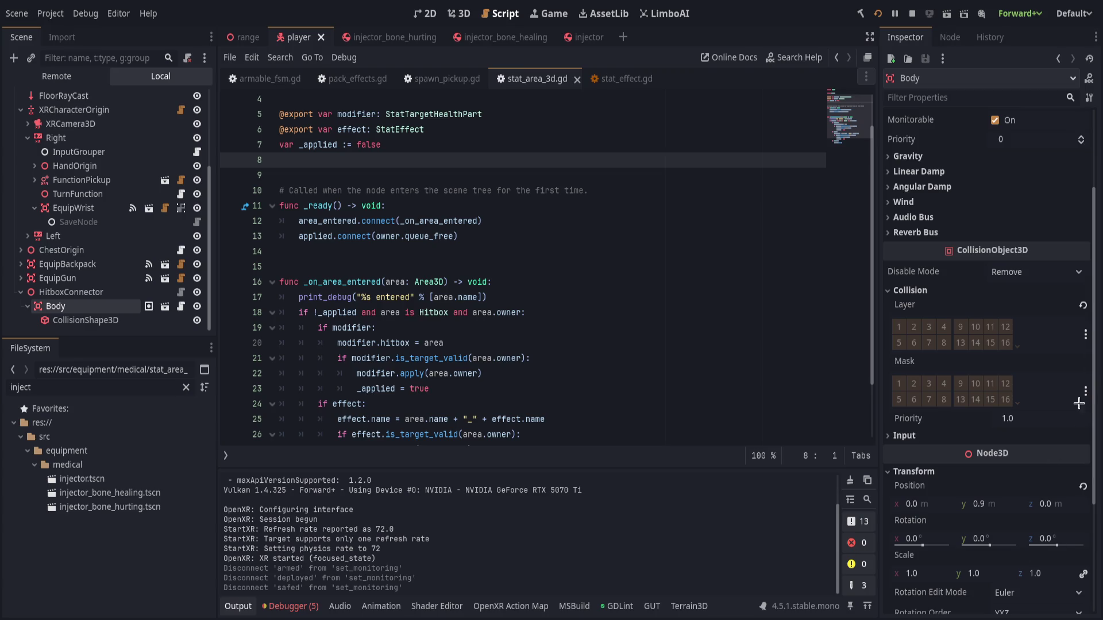
pyautogui.moveTo(178, 306); pyautogui.dragTo(503, 257)
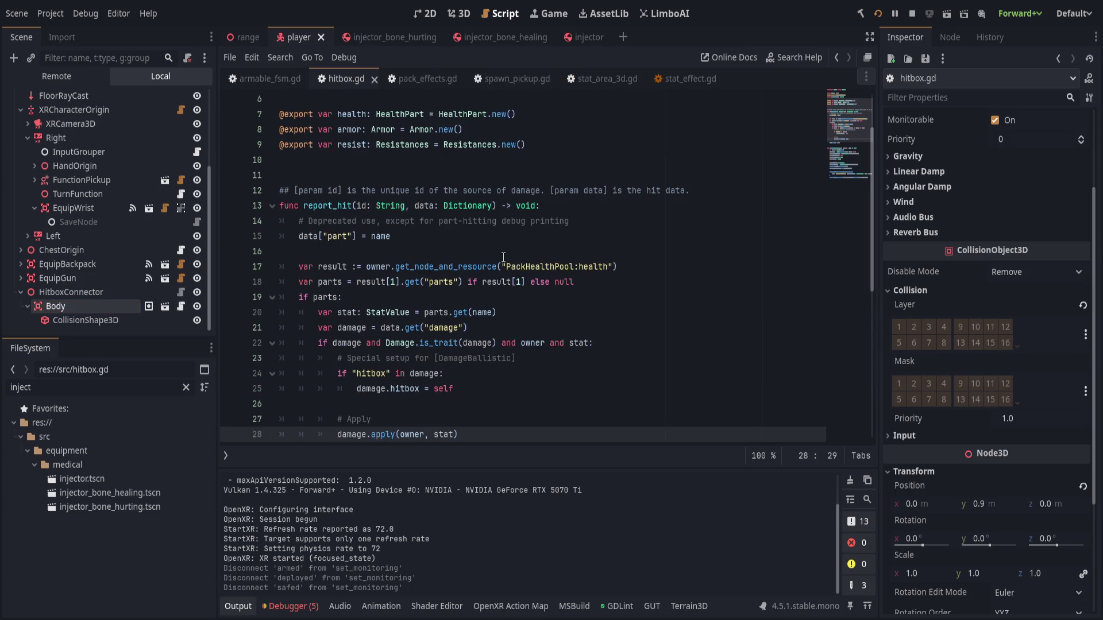
# Read report_hit's PackHealthPool and parts lookups on lines 17-18, then switch to 3D.
pyautogui.click(550, 268)
pyautogui.click(557, 281)
pyautogui.scroll(-6, 575, 344)
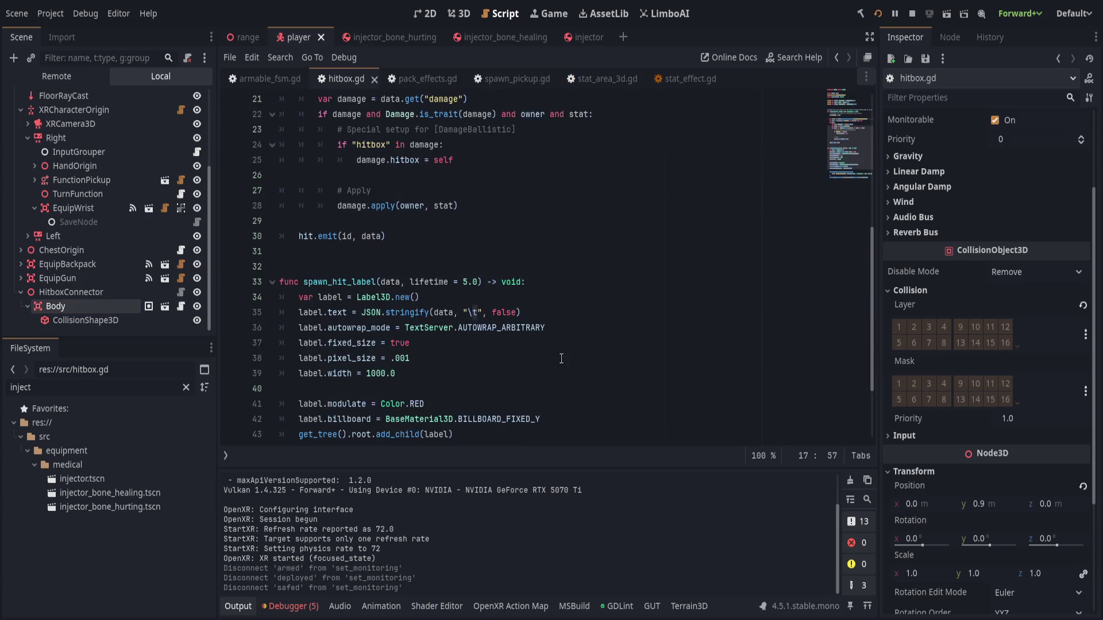
pyautogui.scroll(8, 597, 402)
pyautogui.scroll(-9, 638, 401)
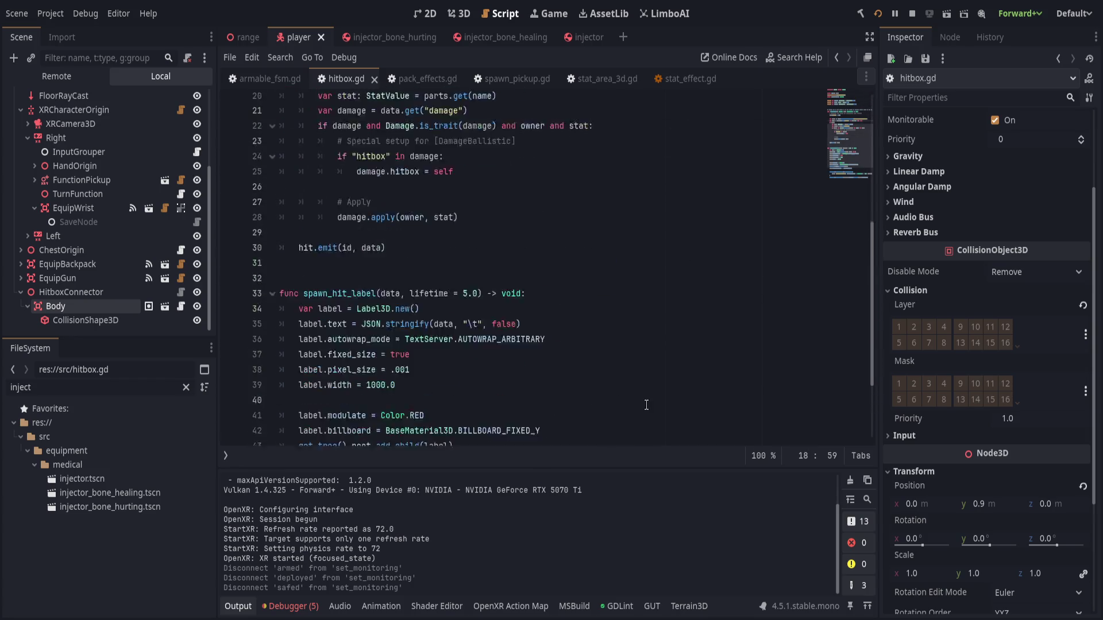
pyautogui.scroll(10, 640, 396)
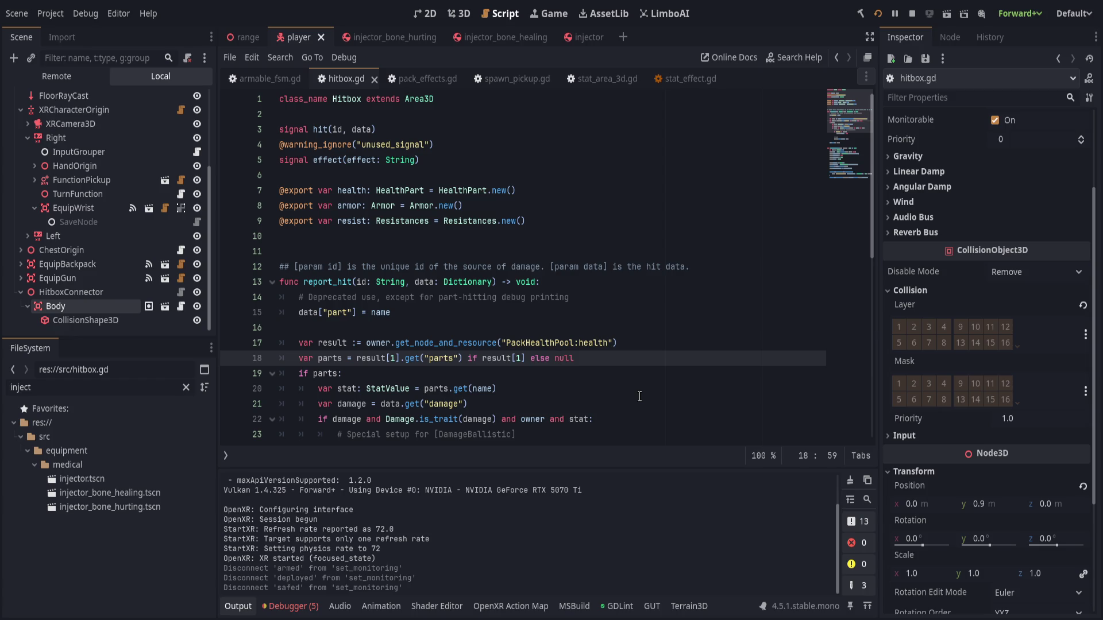
pyautogui.click(460, 13)
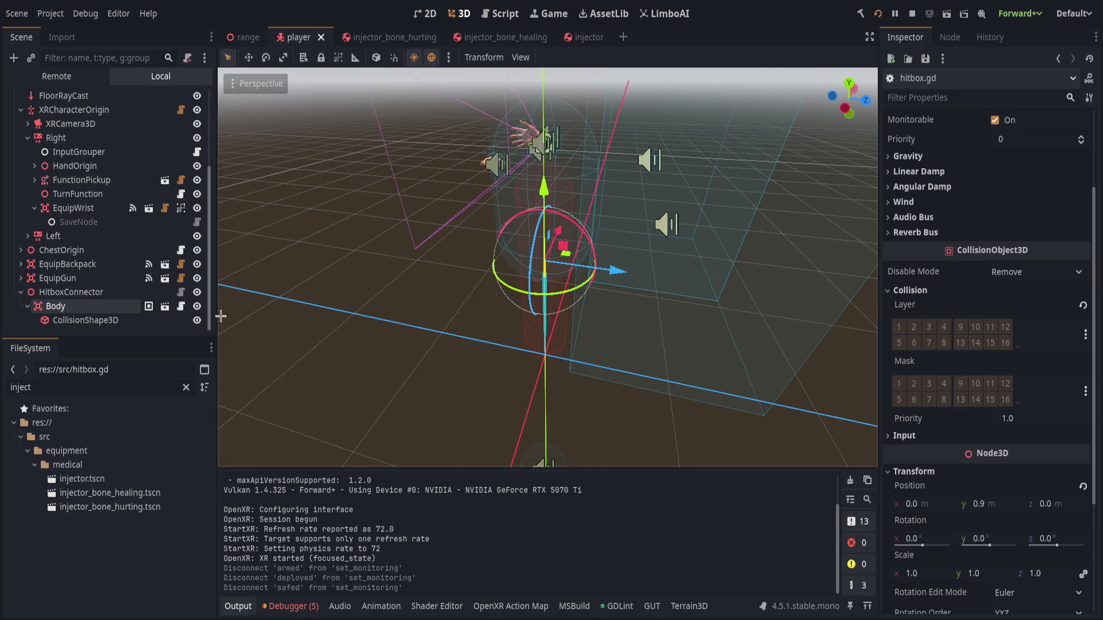
# Raise the Body capsule's top height handle slightly, then save and run a VR playtest.
pyautogui.click(121, 322)
pyautogui.scroll(2, 540, 126)
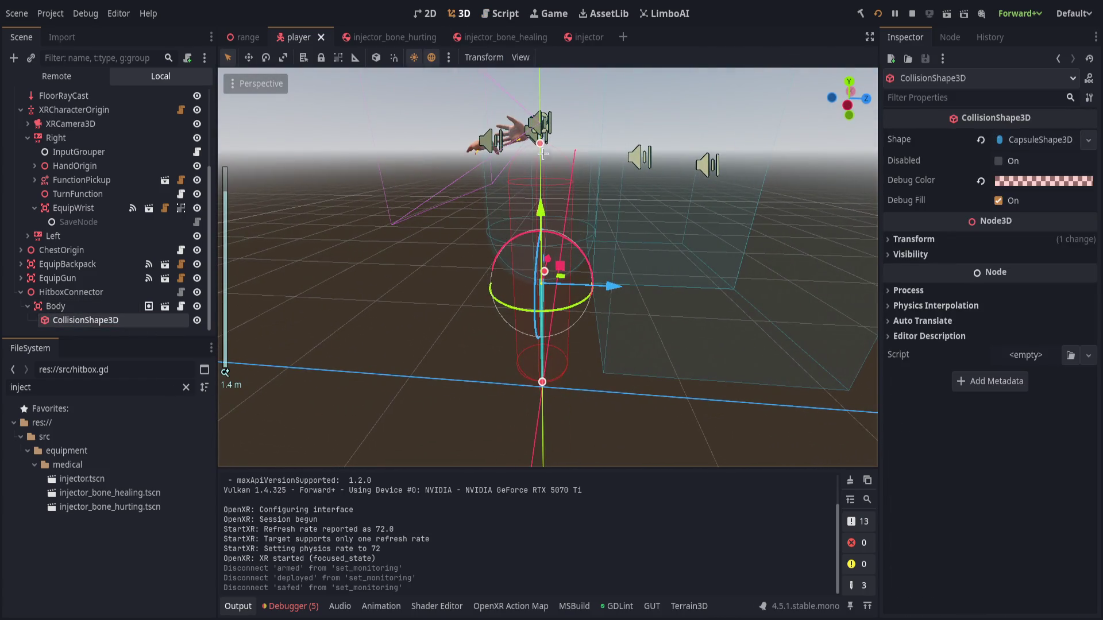
pyautogui.moveTo(540, 125); pyautogui.dragTo(540, 119)
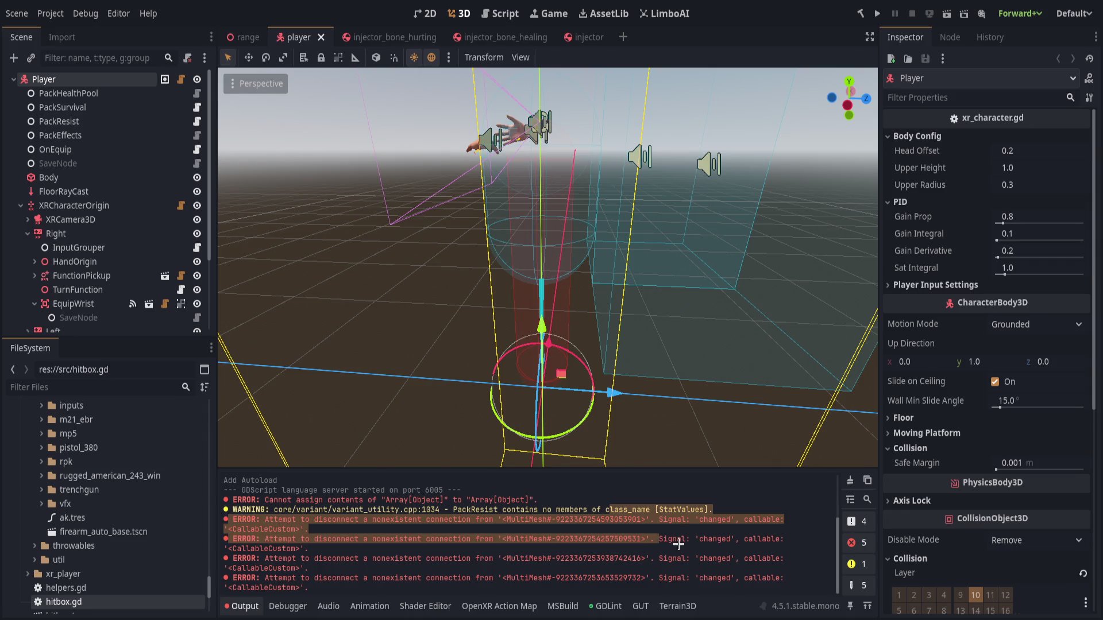
pyautogui.click(877, 13)
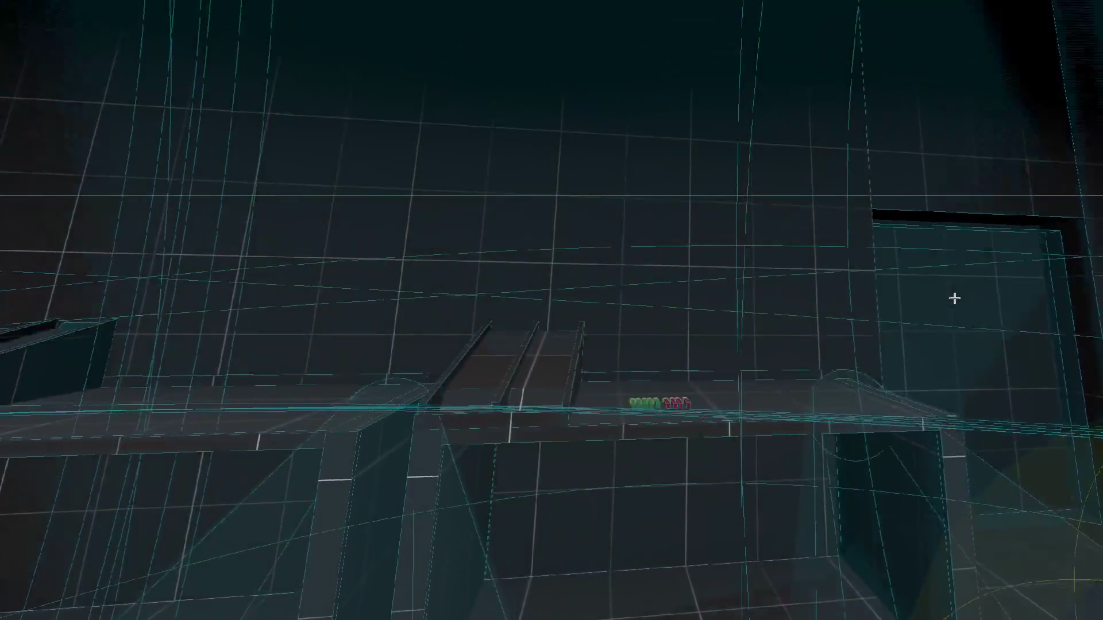
# Return to the editor, whose log shows 'Body entered' and 'applying effect: Body_fracture'.
pyautogui.hotkey('alt', 'Tab')
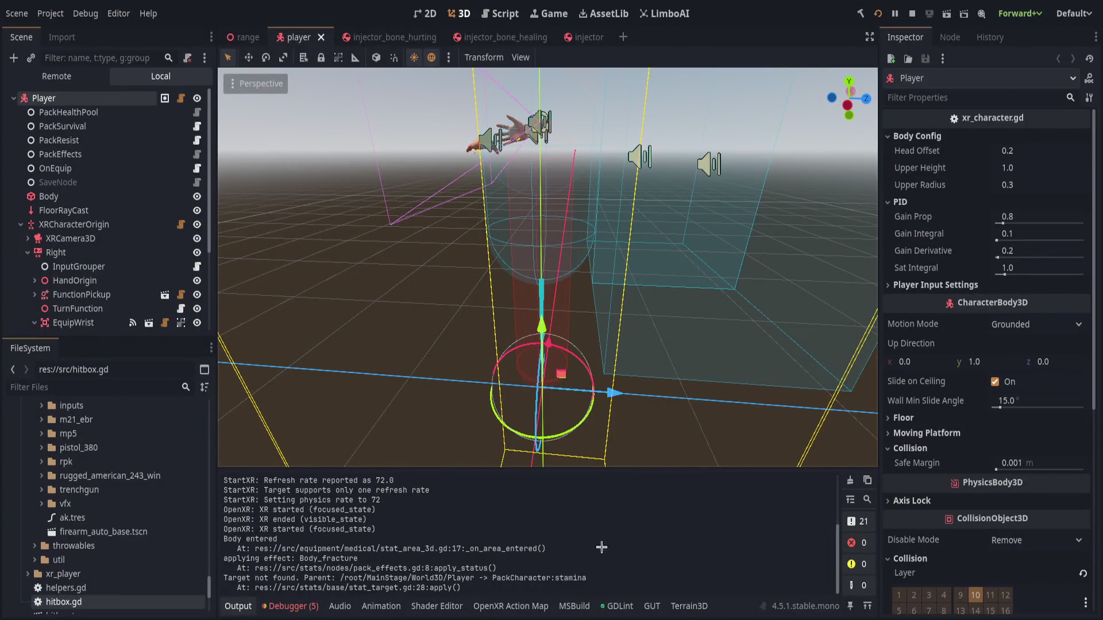
pyautogui.moveTo(273, 548); pyautogui.dragTo(370, 568)
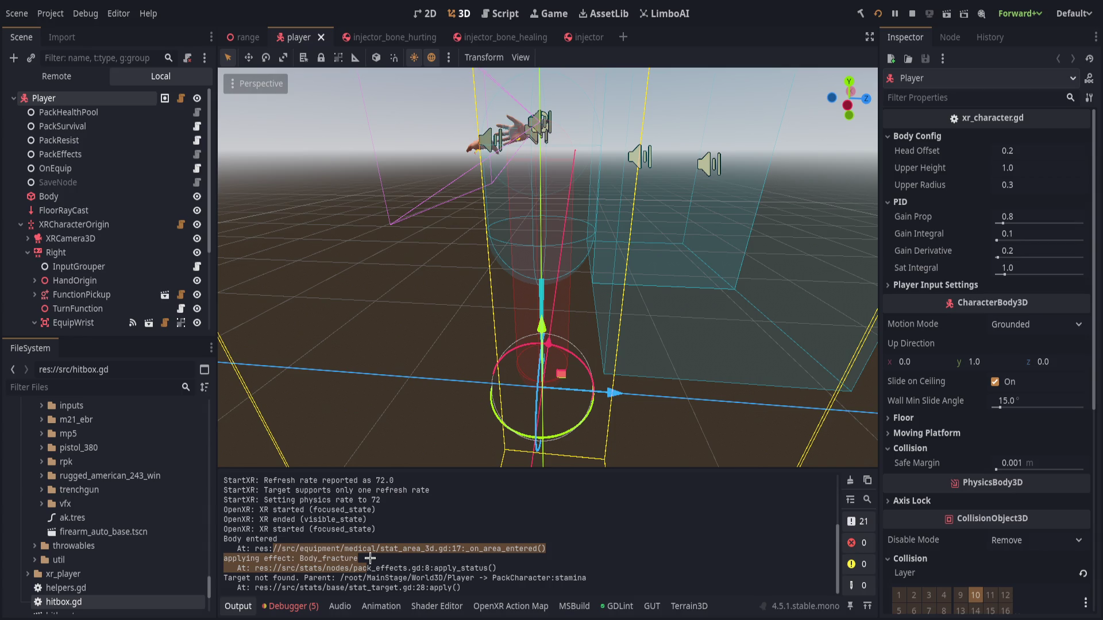
pyautogui.click(394, 569)
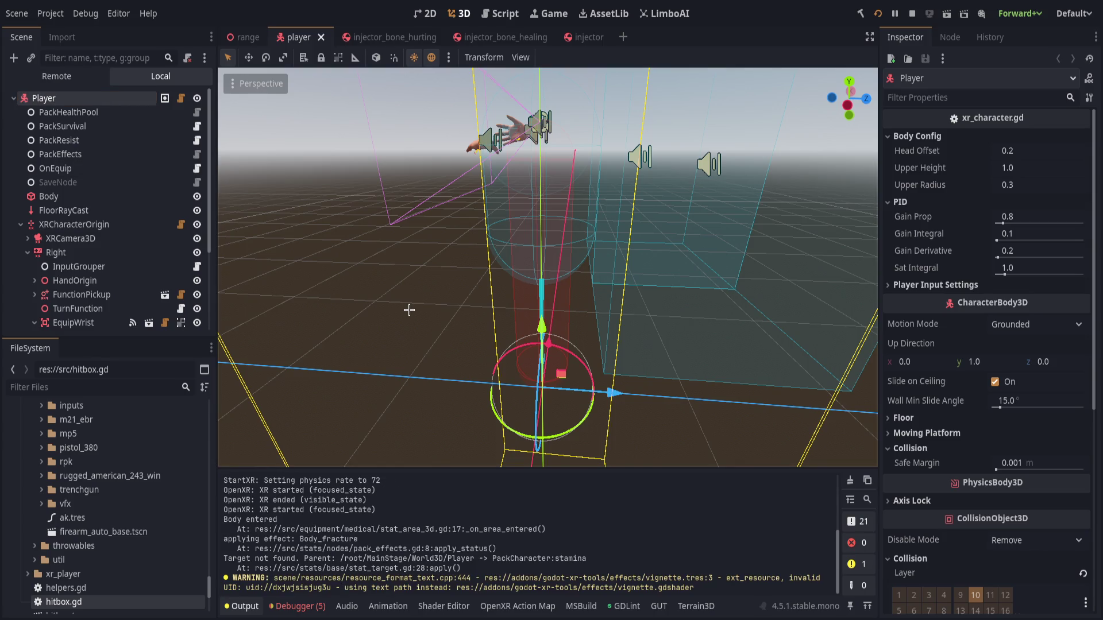
pyautogui.hotkey('ctrl', 'v')
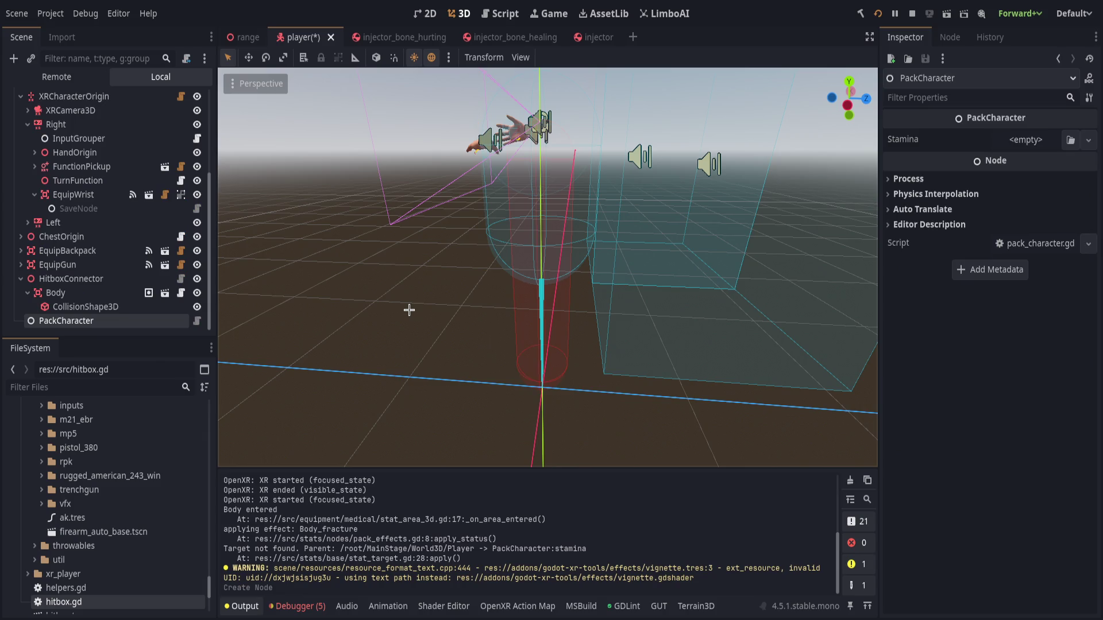
# Move PackCharacter to the top of Player's children and inspect live PackEffects' Body_fracture entry.
pyautogui.moveTo(150, 323)
pyautogui.mouseDown()
pyautogui.moveTo(145, 276)
pyautogui.moveTo(74, 110)
pyautogui.moveTo(86, 105)
pyautogui.mouseUp()
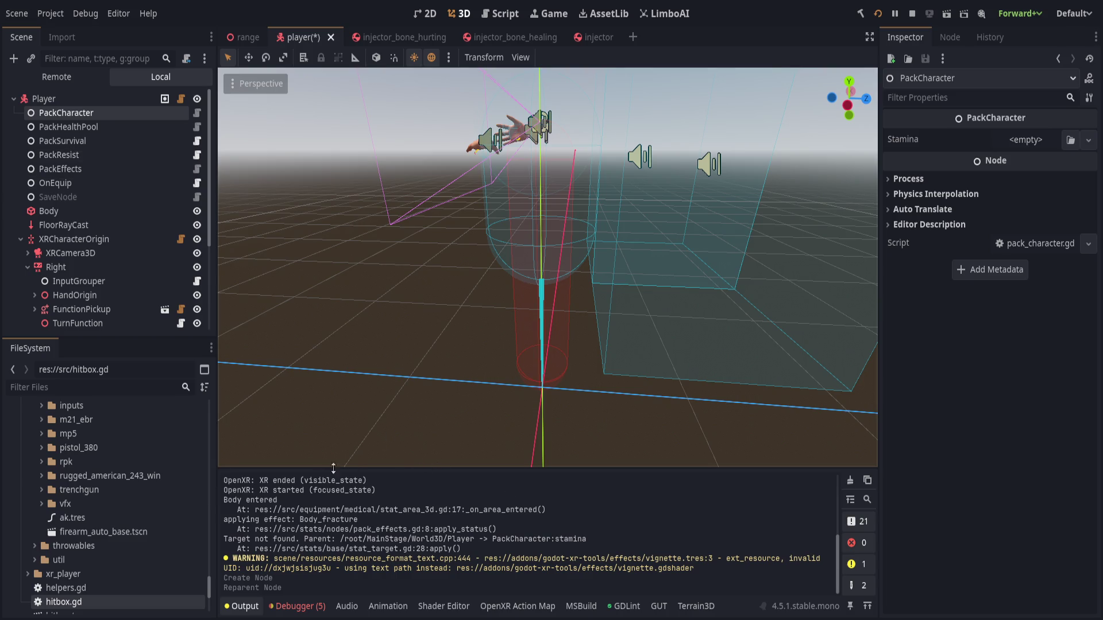
pyautogui.click(60, 77)
pyautogui.click(21, 211)
pyautogui.click(28, 281)
pyautogui.click(33, 295)
pyautogui.scroll(-3, 35, 287)
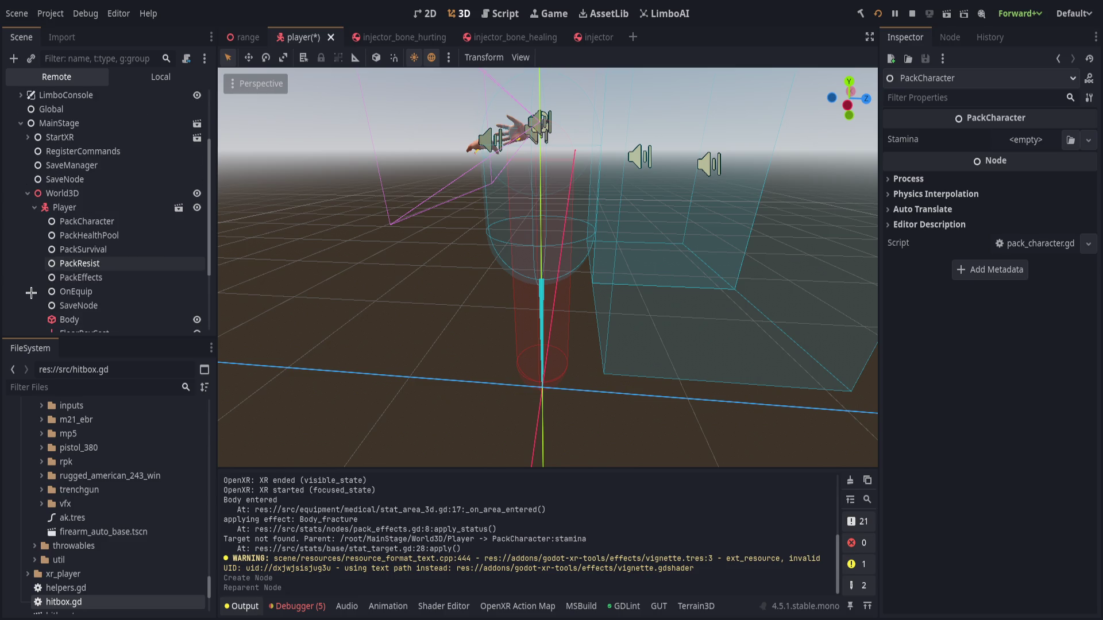
pyautogui.click(81, 277)
pyautogui.click(1046, 133)
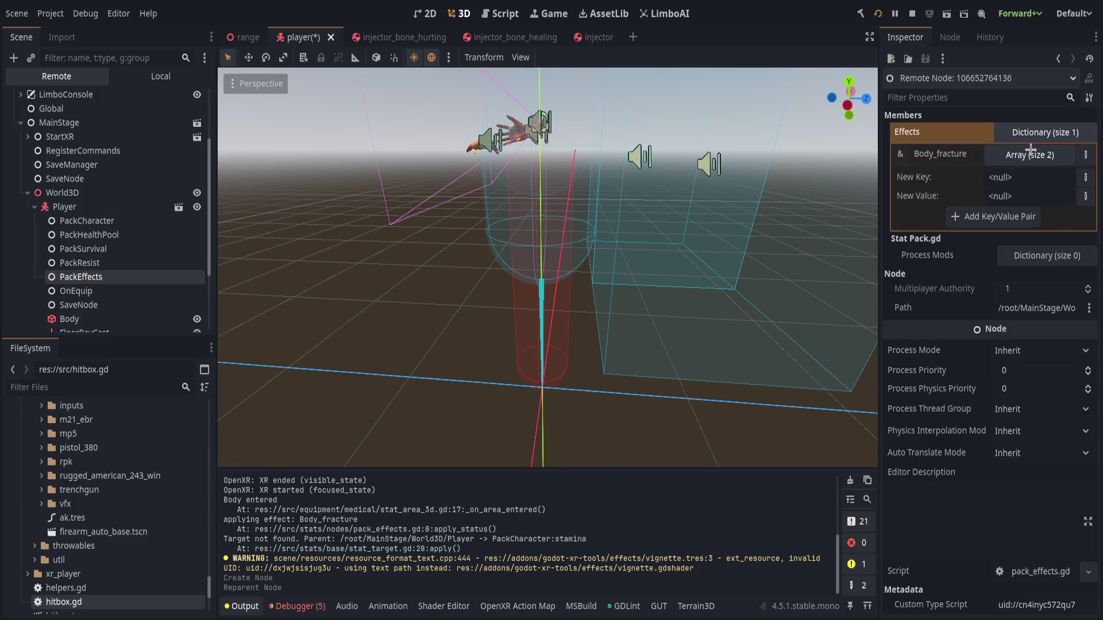
pyautogui.click(1028, 152)
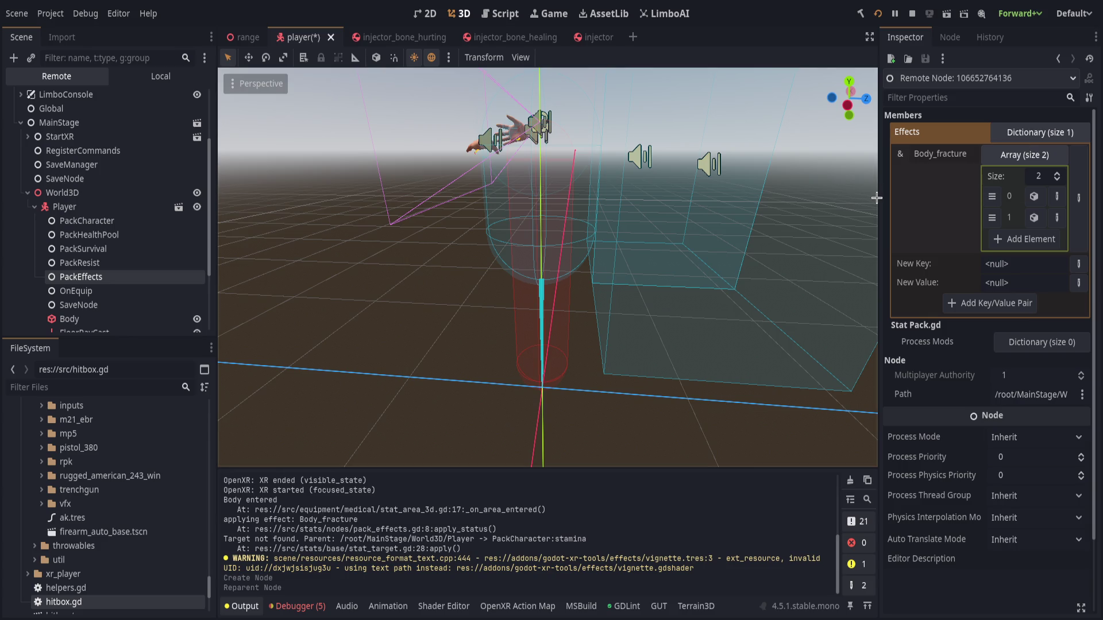
pyautogui.moveTo(878, 198)
pyautogui.mouseDown()
pyautogui.moveTo(540, 202)
pyautogui.moveTo(917, 253)
pyautogui.mouseUp()
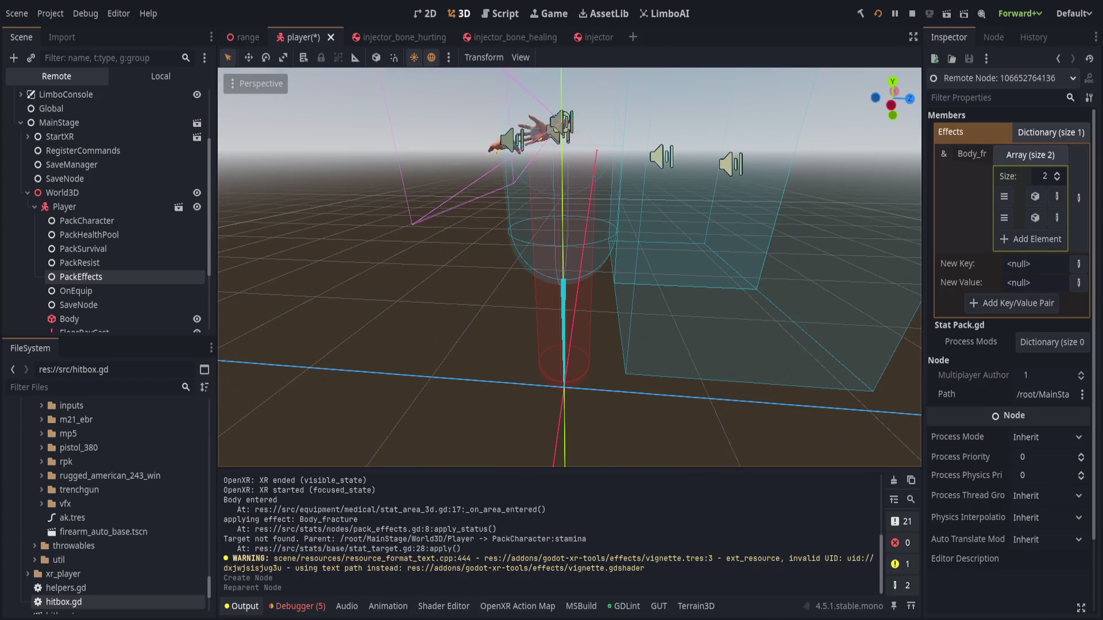
# Save the player scene, playtest, and mark the log line about removing Body_fracture.
pyautogui.hotkey('ctrl', 's')
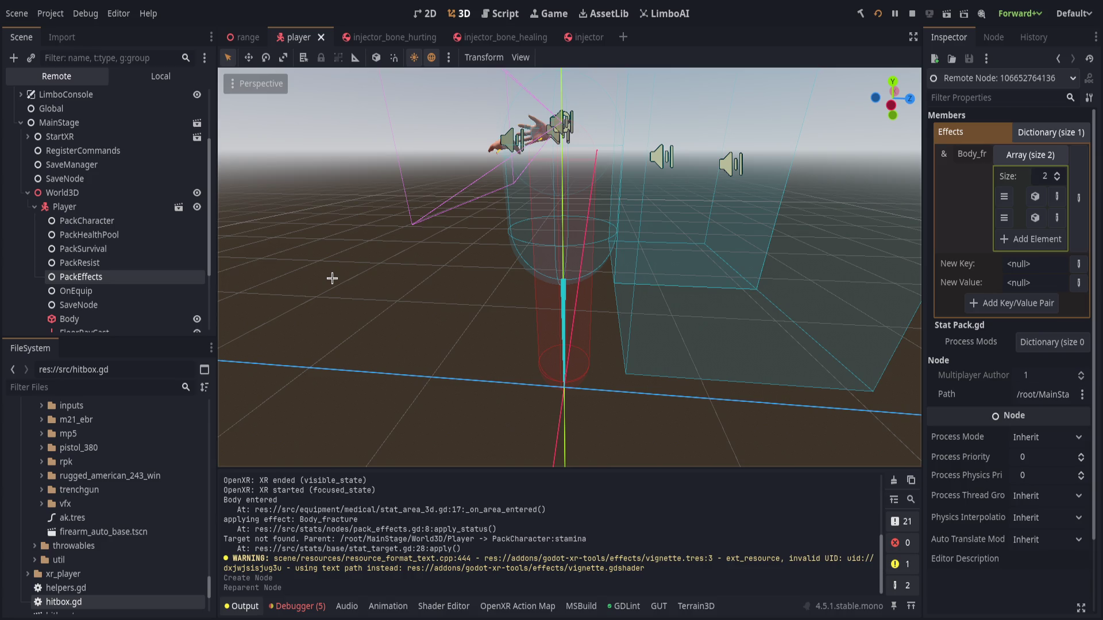
pyautogui.hotkey('alt', 'Tab')
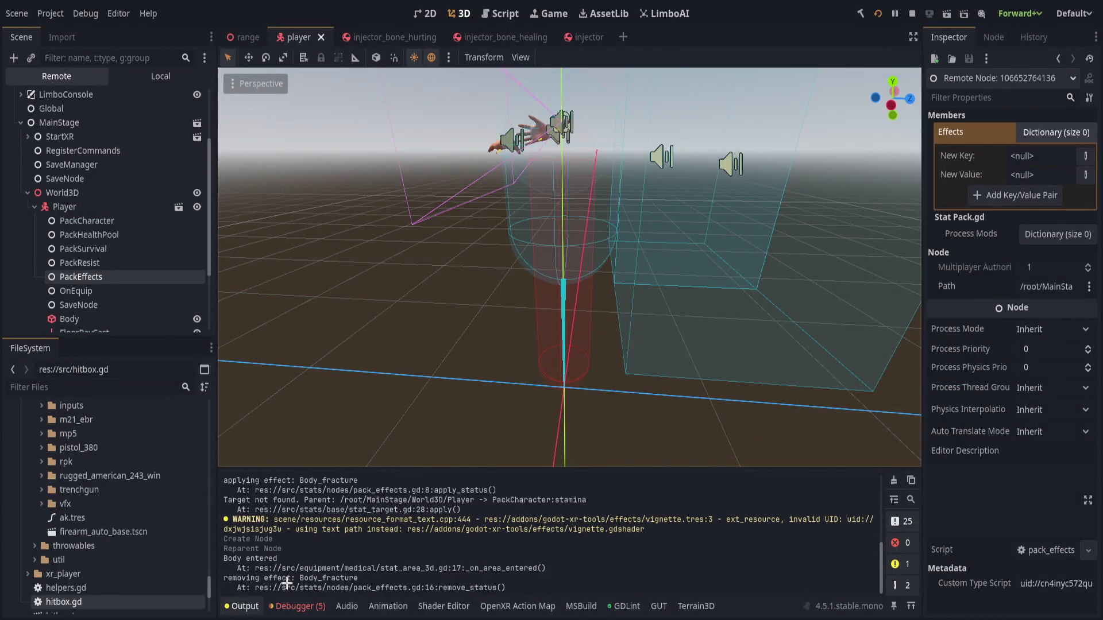
pyautogui.moveTo(246, 578); pyautogui.dragTo(332, 585)
pyautogui.click(332, 583)
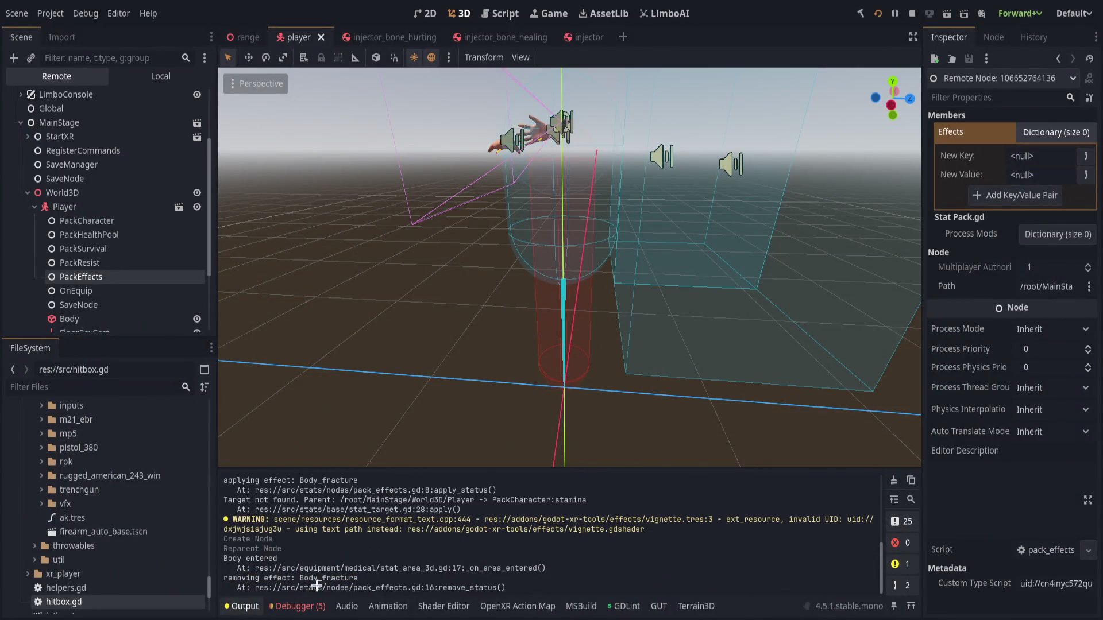
# Recheck the live PackResist and PackEffects nodes, then collapse the live Player node.
pyautogui.click(126, 263)
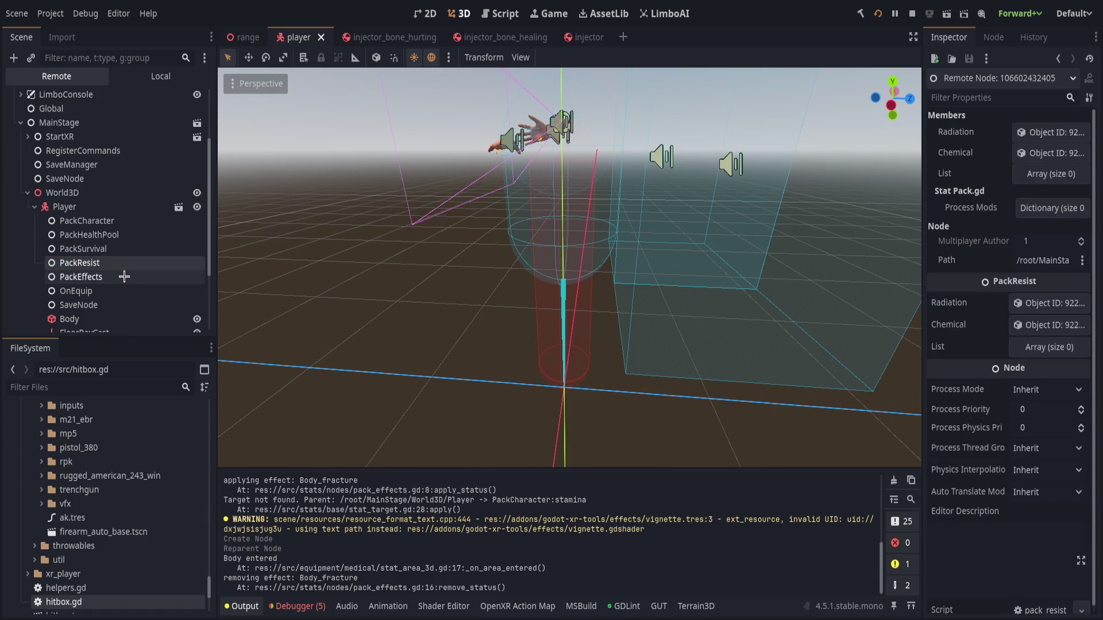
pyautogui.click(125, 277)
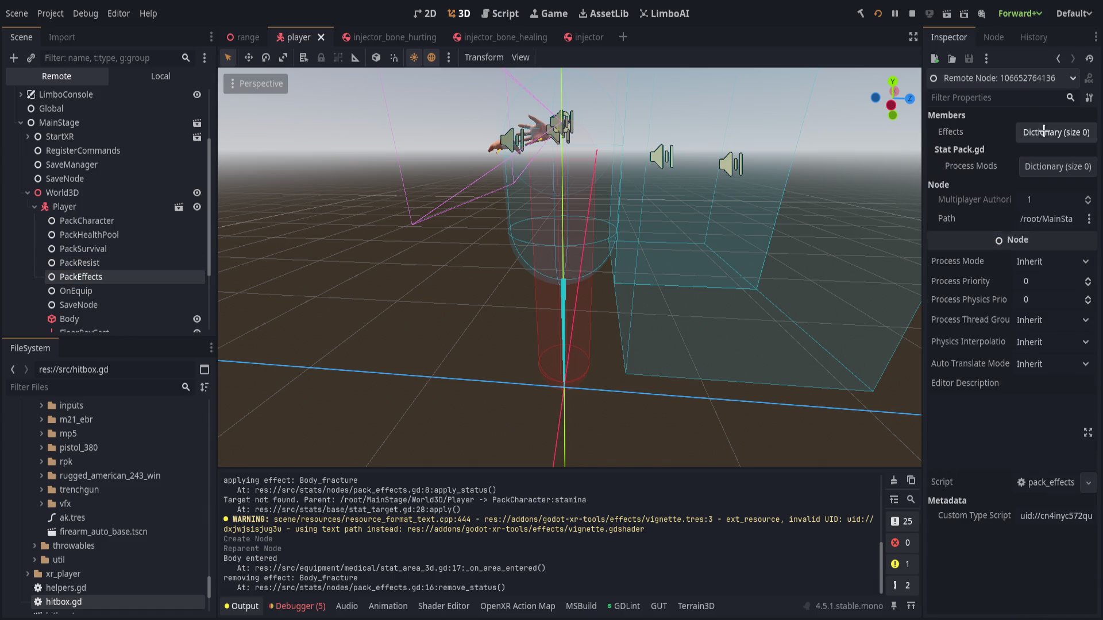
pyautogui.scroll(3, 424, 396)
pyautogui.moveTo(424, 396)
pyautogui.mouseDown()
pyautogui.moveTo(544, 364)
pyautogui.moveTo(483, 393)
pyautogui.moveTo(493, 352)
pyautogui.moveTo(603, 339)
pyautogui.moveTo(596, 352)
pyautogui.moveTo(637, 317)
pyautogui.moveTo(613, 372)
pyautogui.moveTo(443, 374)
pyautogui.moveTo(453, 364)
pyautogui.mouseUp()
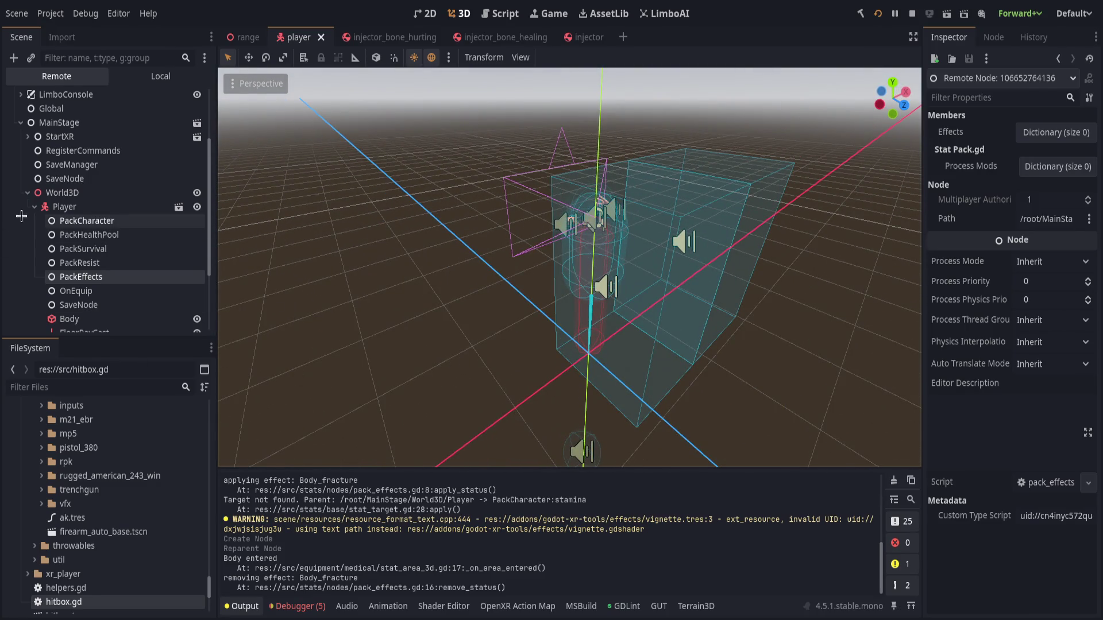
pyautogui.scroll(-1, 63, 311)
pyautogui.scroll(-3, 148, 313)
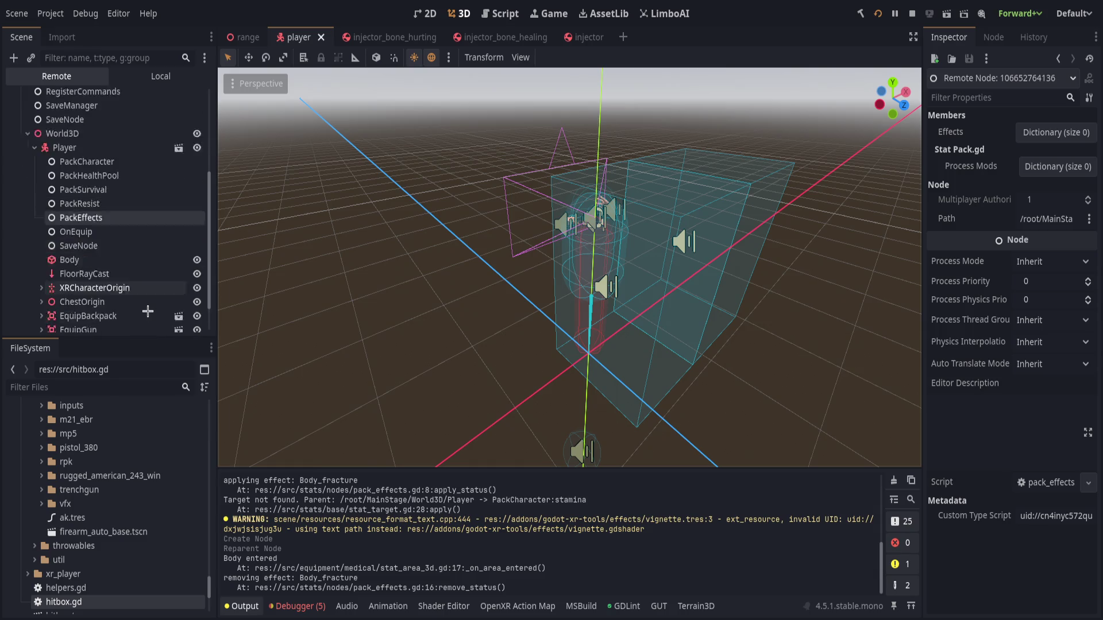
pyautogui.scroll(2, 115, 297)
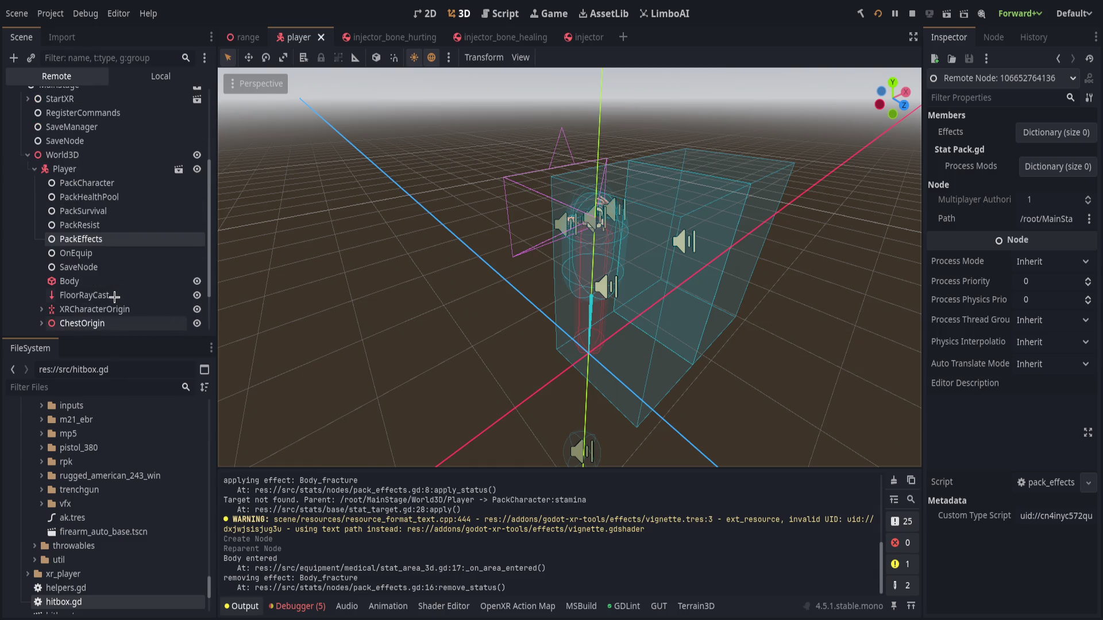
pyautogui.click(34, 169)
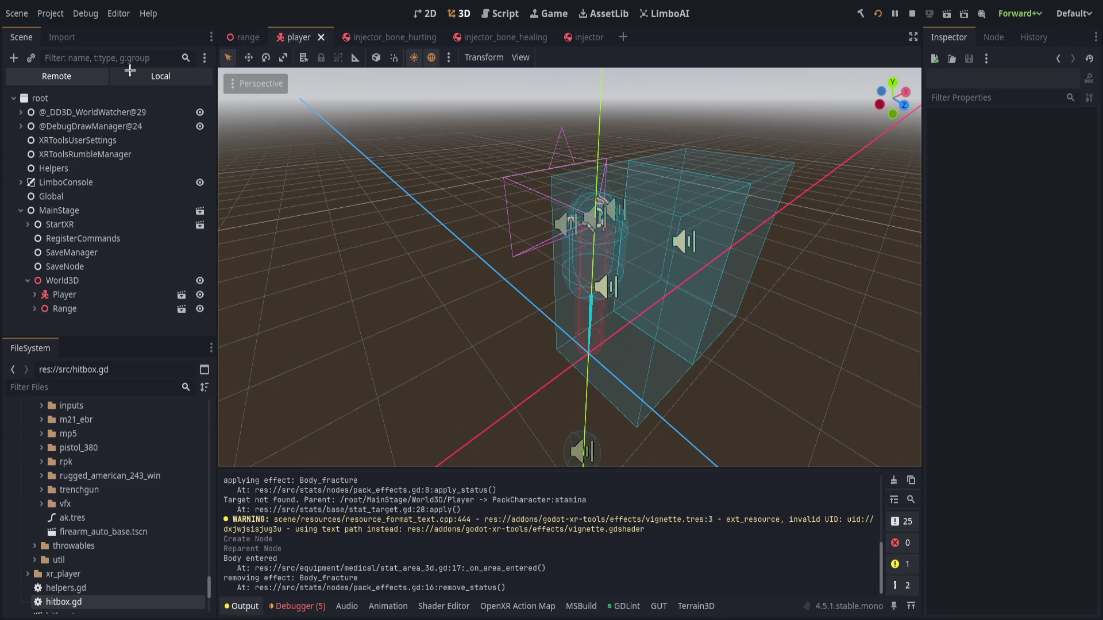
# Relaunch the game for another VR playtest, then return and scroll the fracture effect log.
pyautogui.click(130, 72)
pyautogui.click(74, 75)
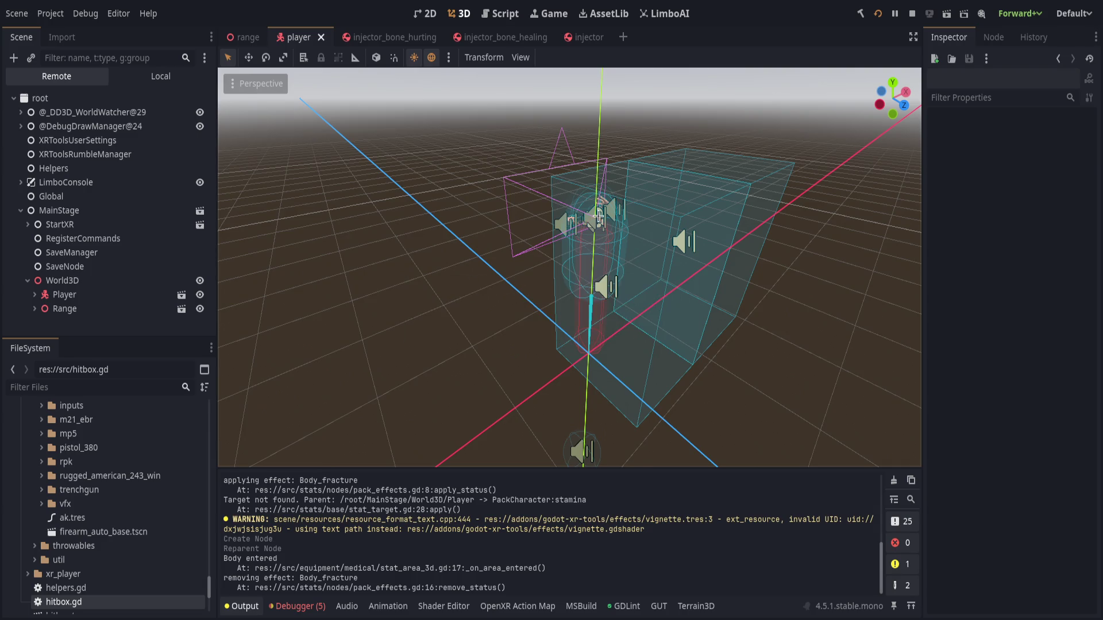
pyautogui.click(878, 13)
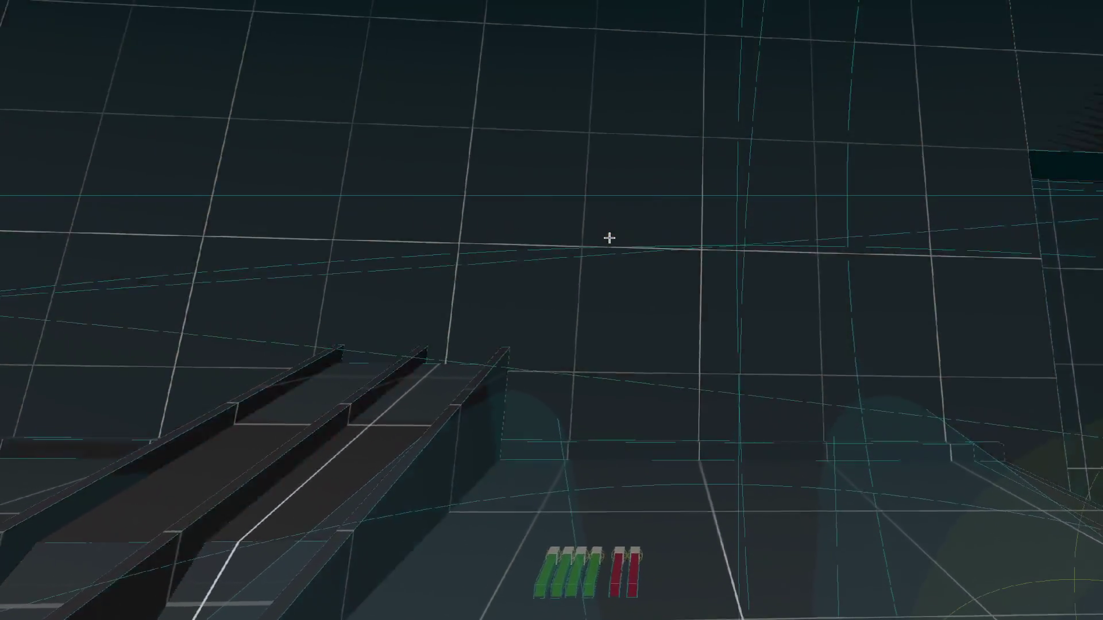
pyautogui.hotkey('alt', 'Tab')
pyautogui.scroll(3, 436, 520)
pyautogui.scroll(-3, 430, 520)
pyautogui.scroll(-2, 120, 520)
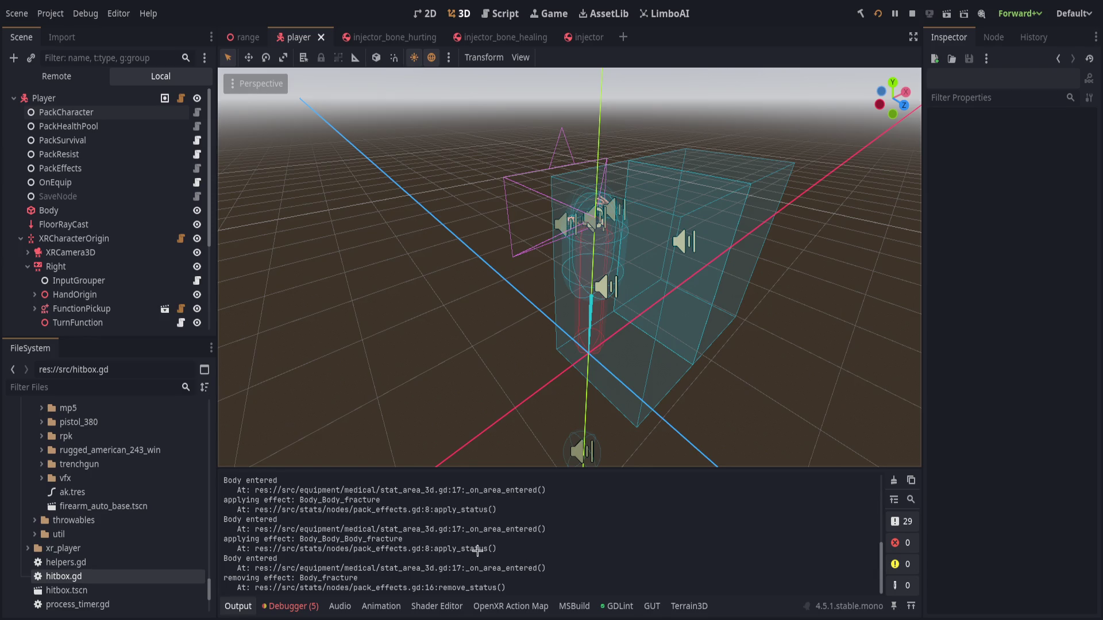
# Select and review the applied and removed fracture effect lines in the output log.
pyautogui.moveTo(263, 555)
pyautogui.mouseDown()
pyautogui.moveTo(494, 548)
pyautogui.moveTo(457, 545)
pyautogui.mouseUp()
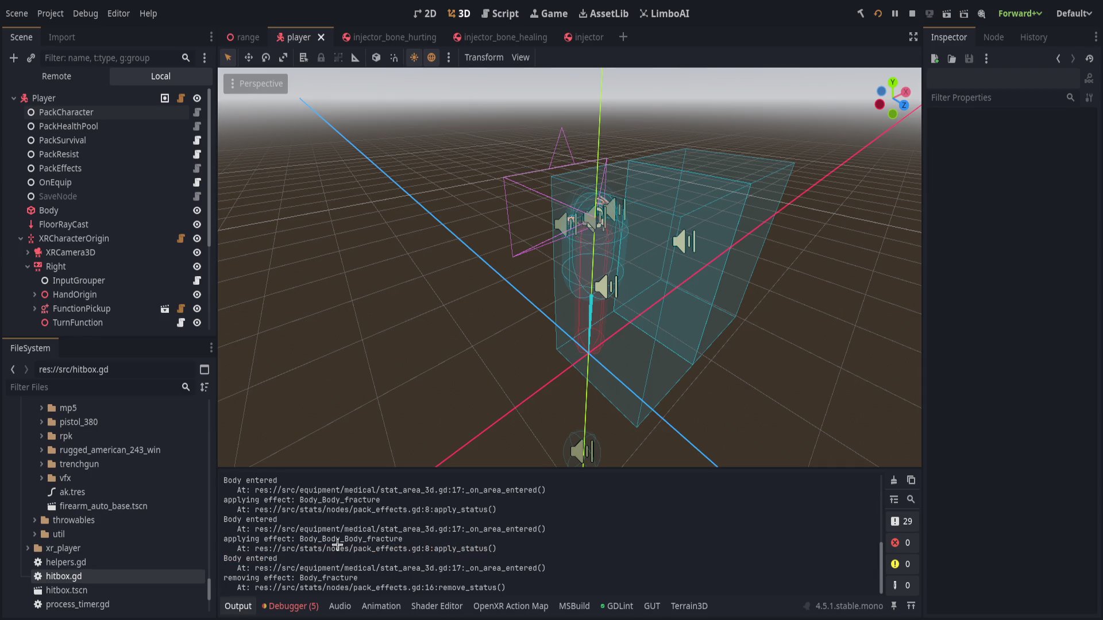
pyautogui.moveTo(301, 539); pyautogui.dragTo(363, 539)
pyautogui.scroll(3, 364, 539)
pyautogui.scroll(3, 364, 539)
pyautogui.scroll(-6, 367, 537)
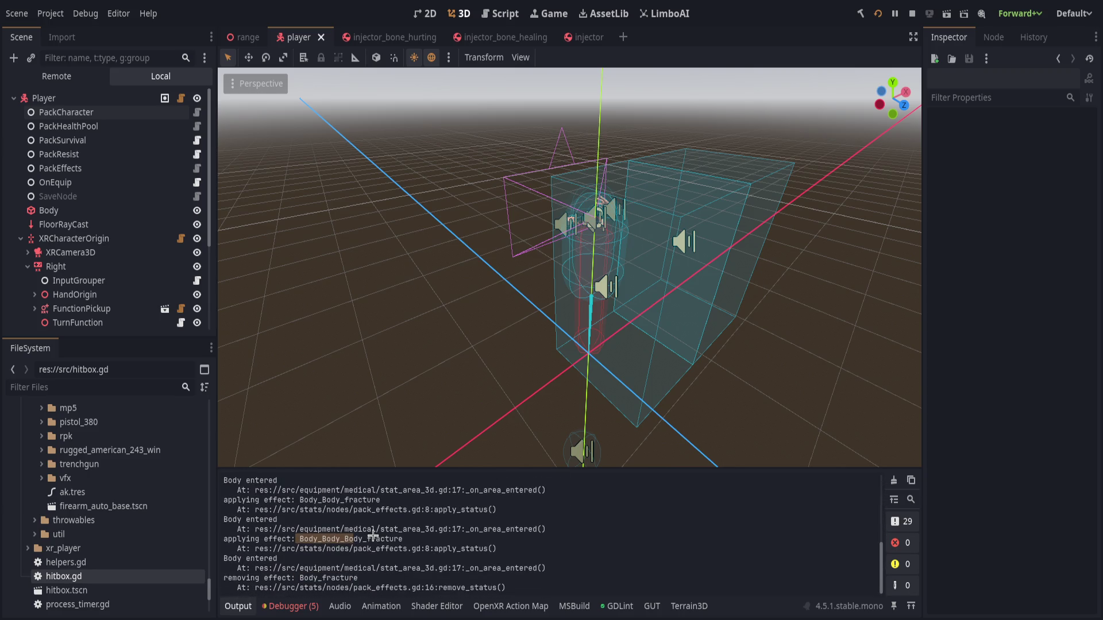
pyautogui.click(374, 538)
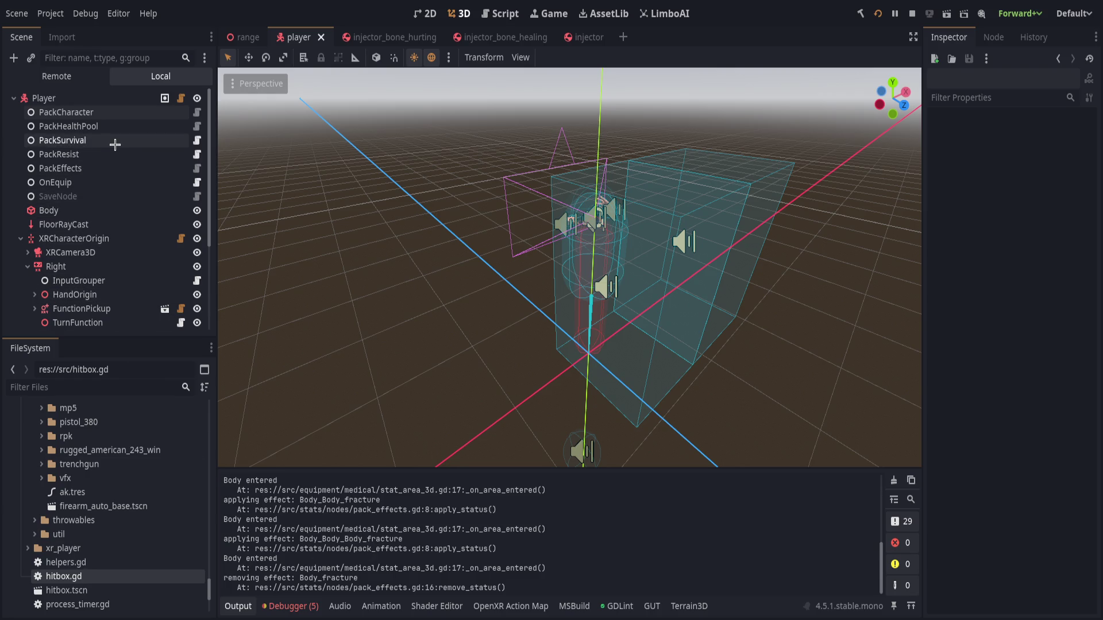
pyautogui.scroll(-3, 115, 506)
# Filter files by 'effect' and open medical/effects/status_fracture.tres in the Inspector.
pyautogui.click(105, 386)
pyautogui.write('effect')
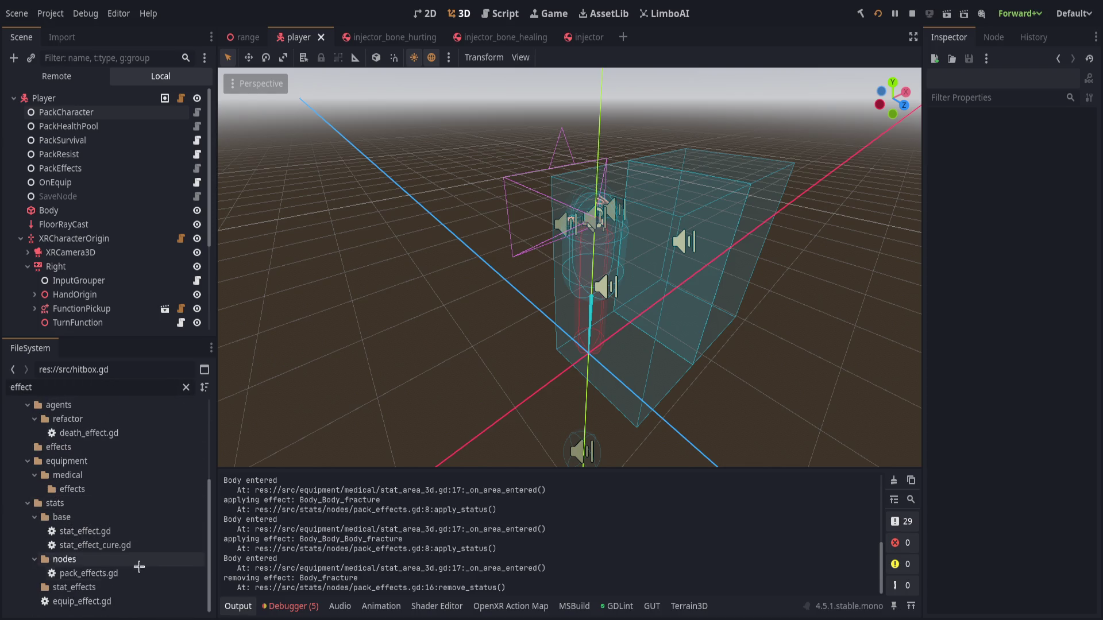
pyautogui.hotkey('ctrl', 'a')
pyautogui.click(120, 475)
pyautogui.click(124, 489)
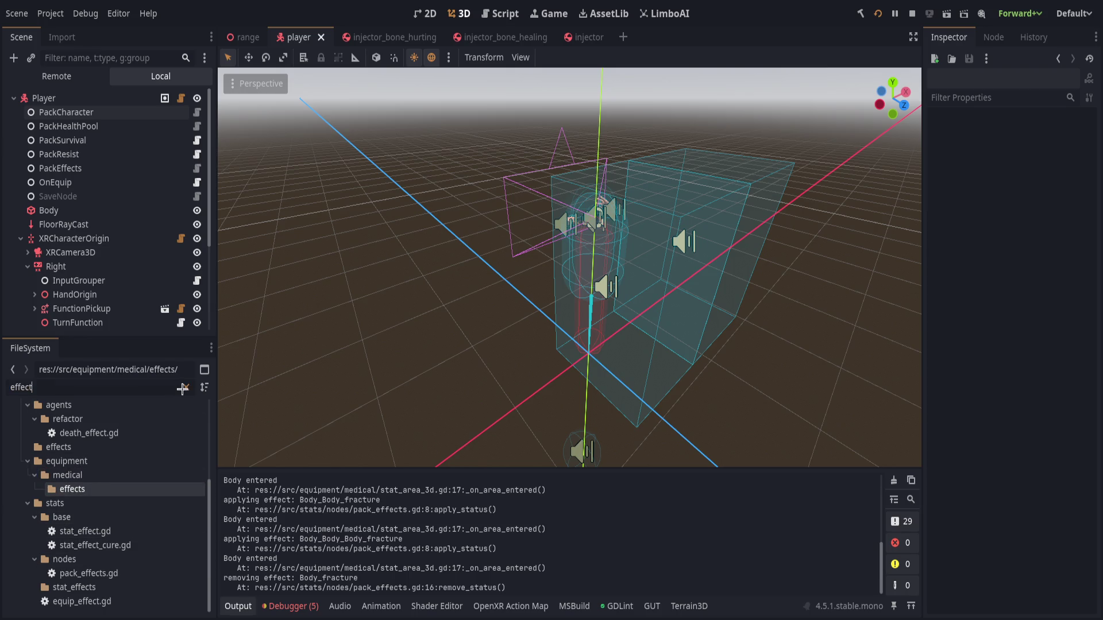
pyautogui.click(185, 387)
pyautogui.scroll(-3, 144, 477)
pyautogui.click(126, 514)
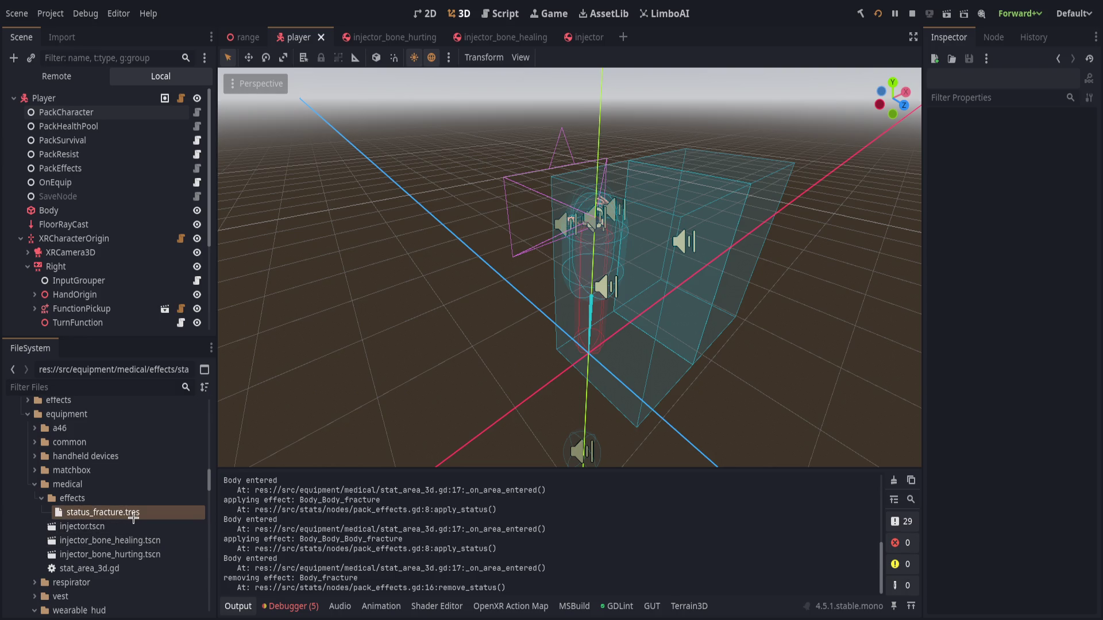
pyautogui.doubleClick(153, 513)
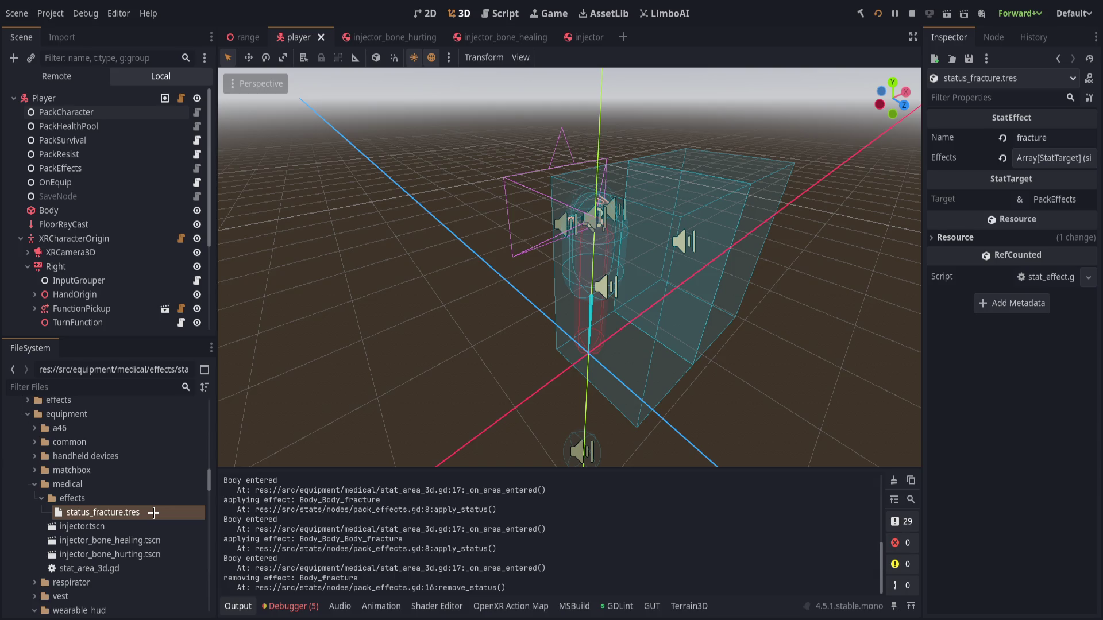
# Filter by 'stat_eff' and open stat_effect.gd in the script editor.
pyautogui.write('state')
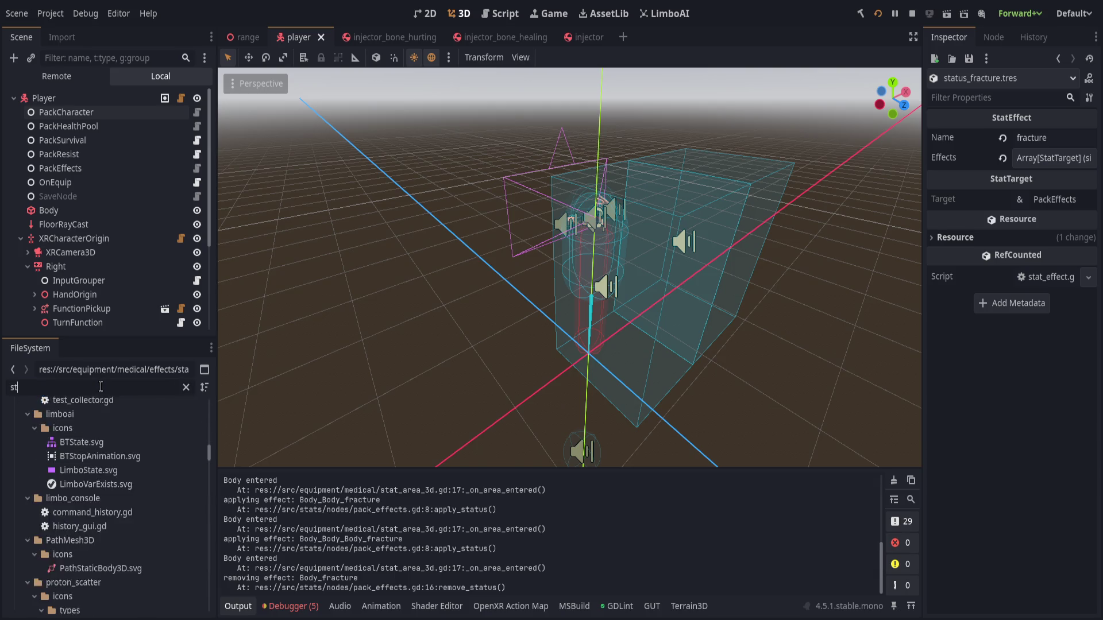
pyautogui.press('BackSpace')
pyautogui.write('_eff')
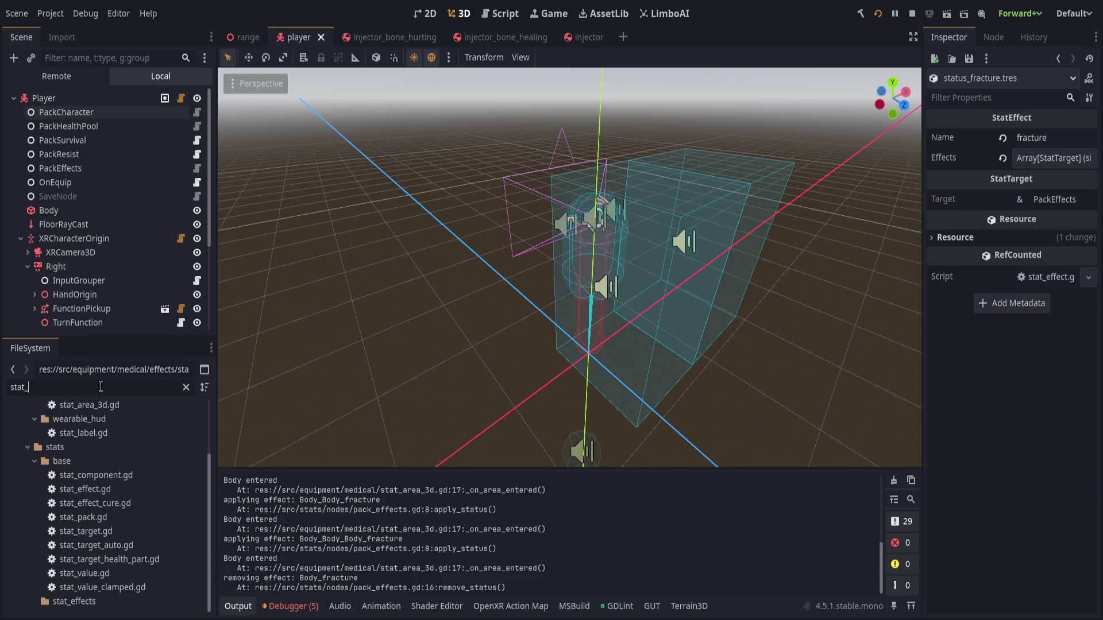
pyautogui.doubleClick(142, 481)
pyautogui.click(186, 387)
pyautogui.scroll(3, 445, 337)
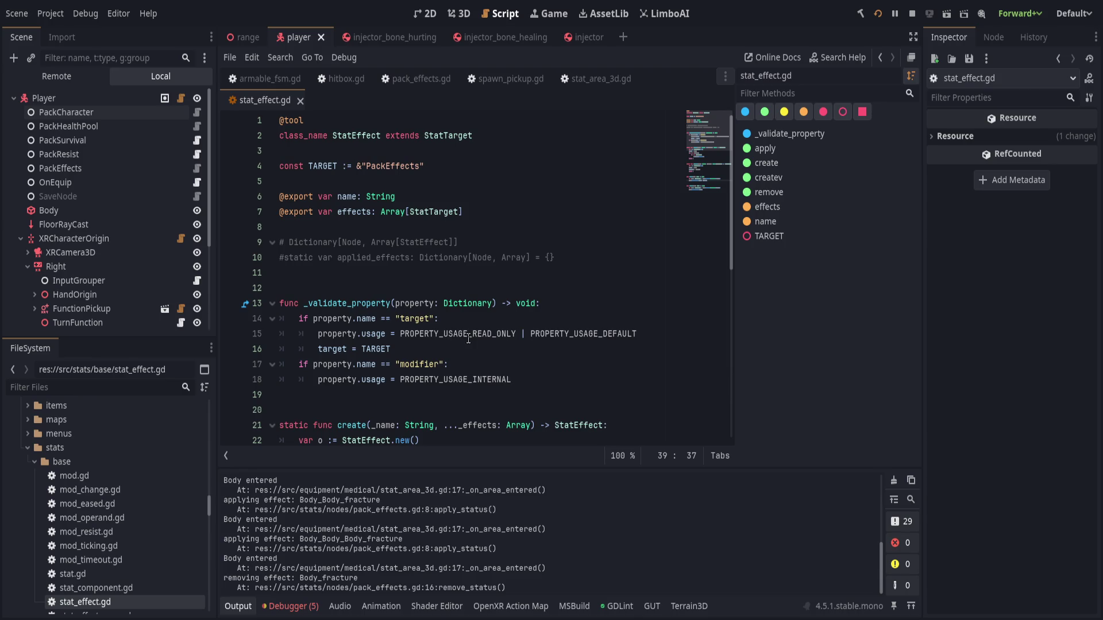
# Add a new 'func _init() -> void:' function after line 11 of stat_effect.gd.
pyautogui.click(415, 279)
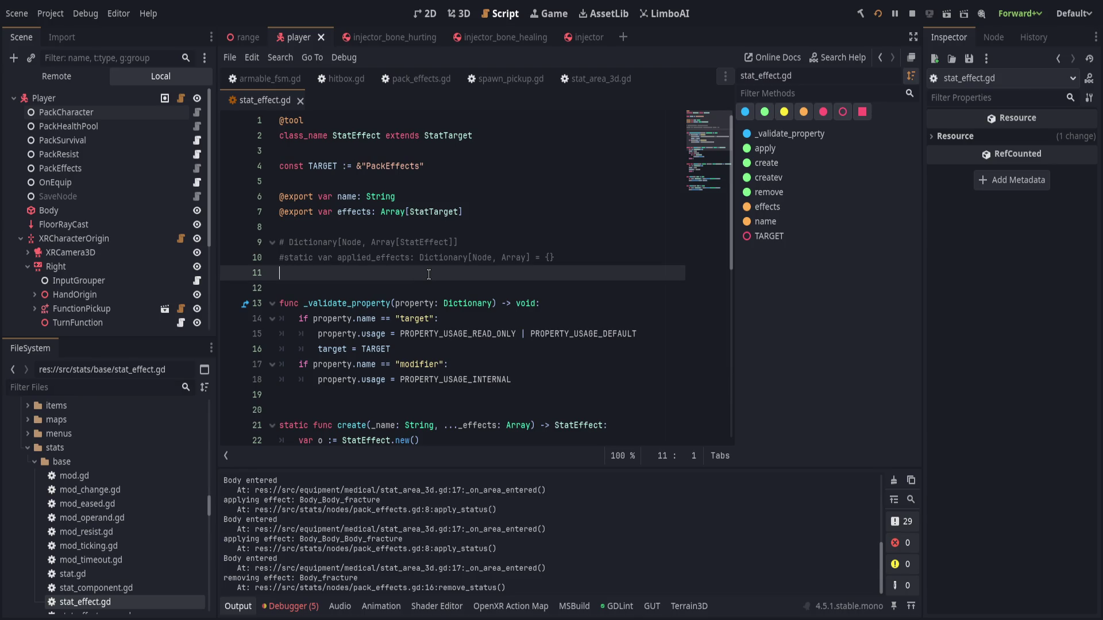
pyautogui.press('Return')
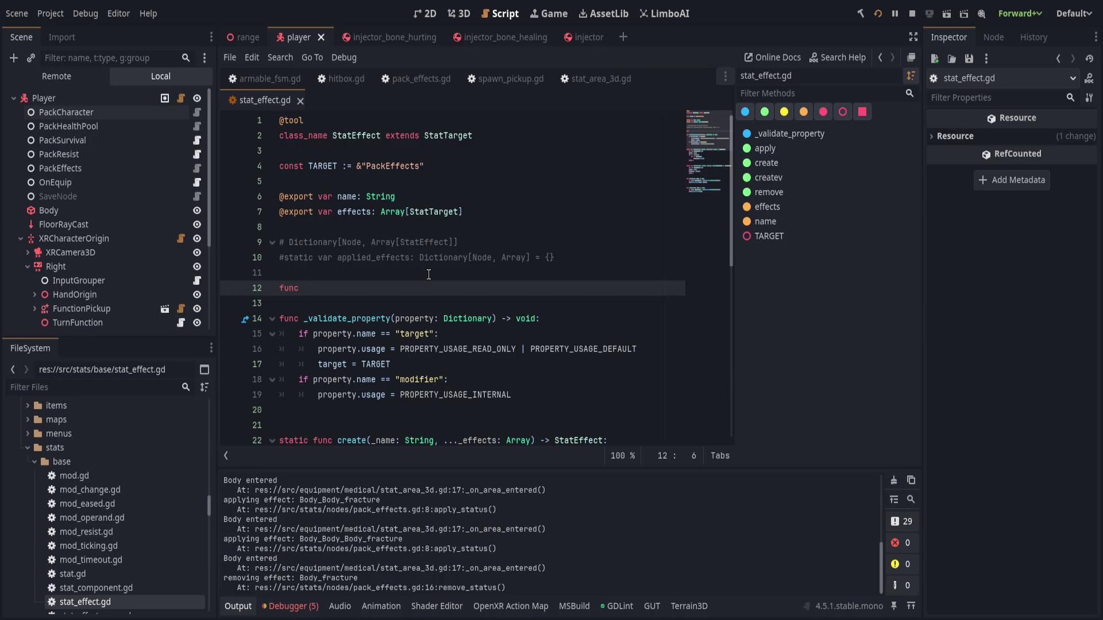
pyautogui.write('_init')
pyautogui.press('Return')
pyautogui.write('void:')
pyautogui.press('Return')
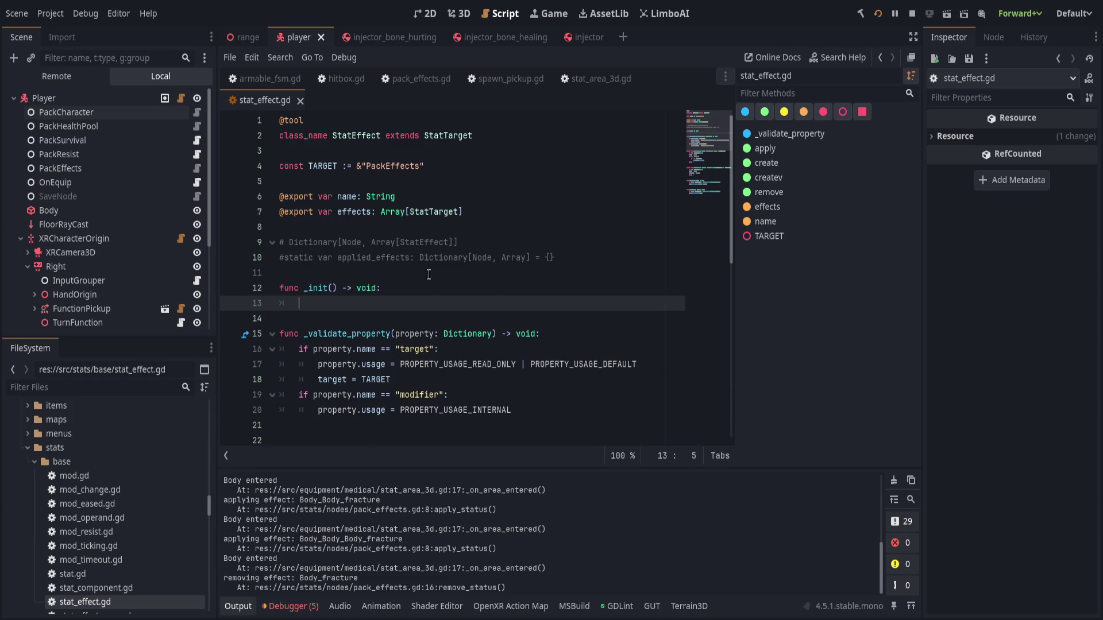
# Set resource_local_to_scene = true in _init, save, and switch to the injector_bone_hurting scene.
pyautogui.write('resource_local_to_scene = true')
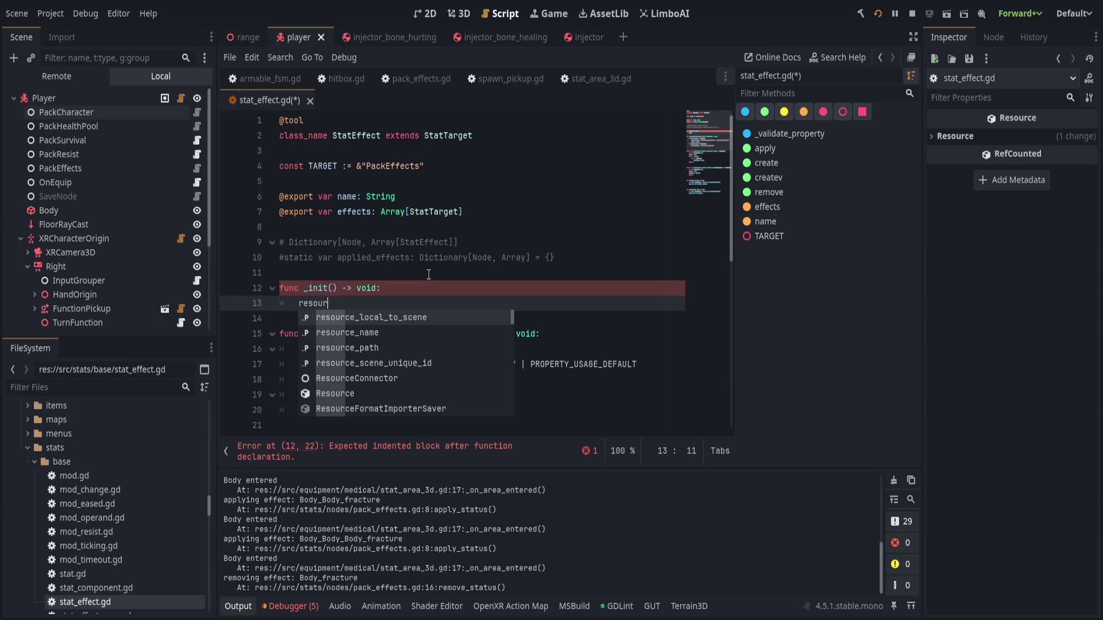
pyautogui.press('Return')
pyautogui.write('= true')
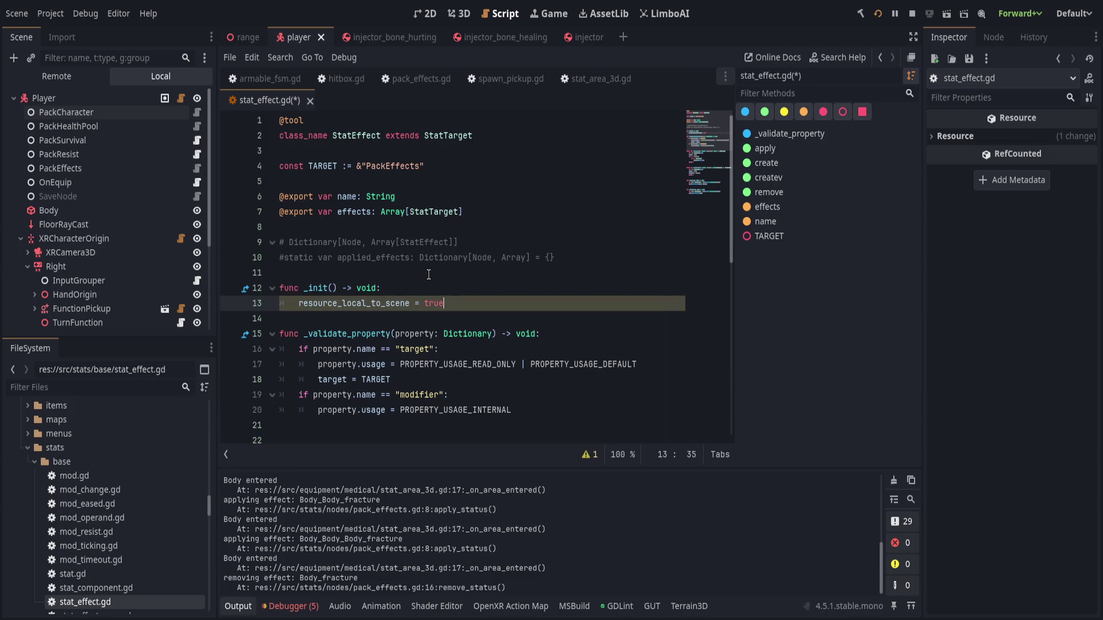
pyautogui.press('Return')
pyautogui.hotkey('ctrl', 's')
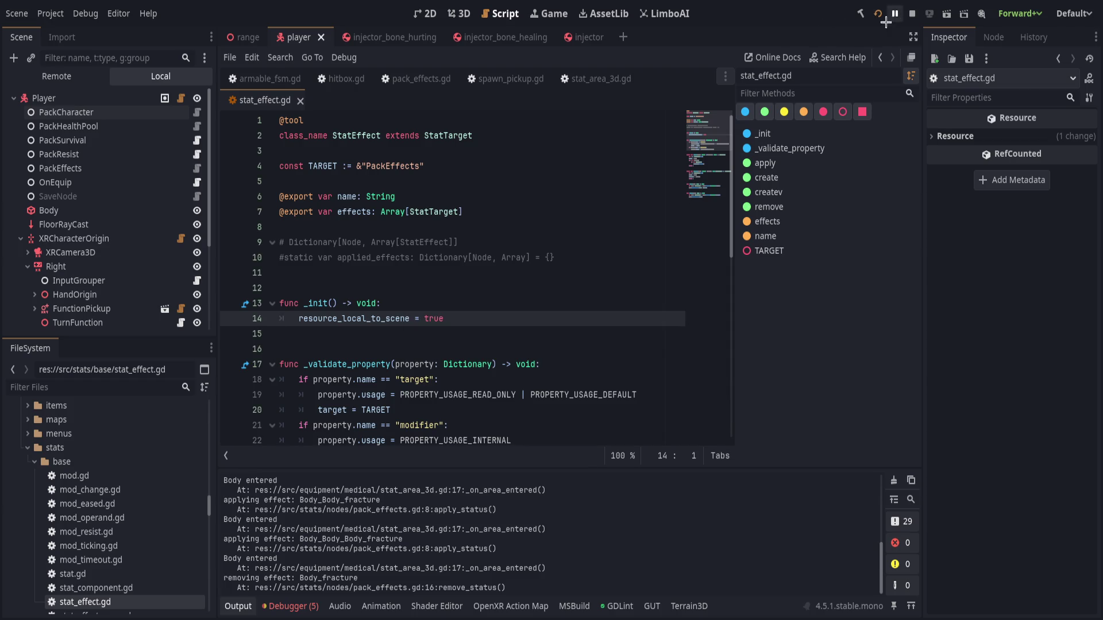
pyautogui.click(374, 39)
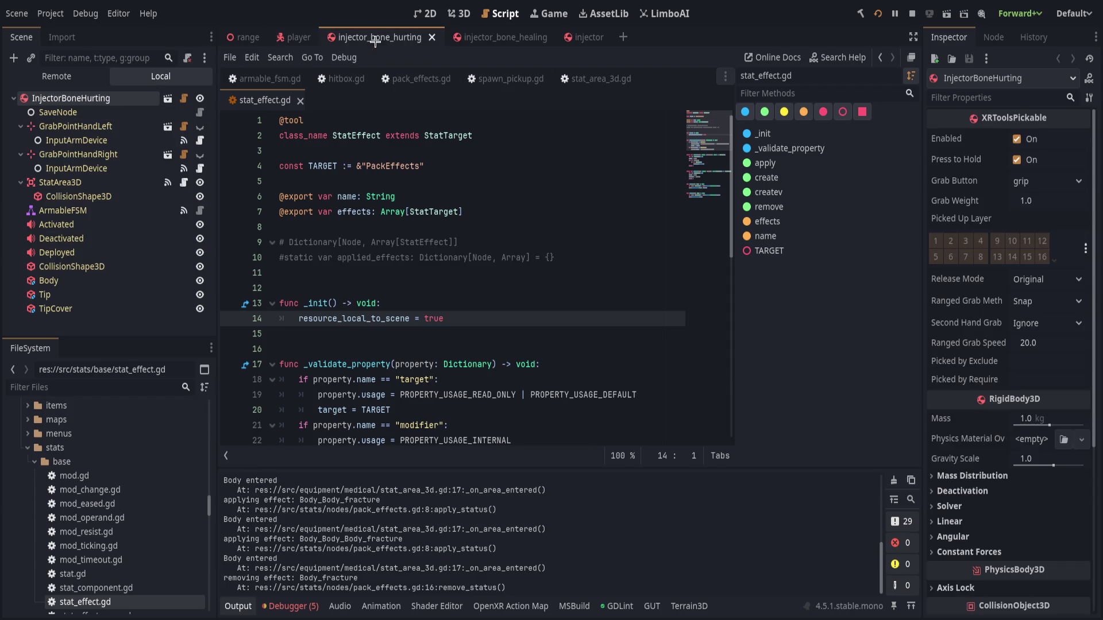
# Select the bone-hurting injector's StatArea3D and expand its Effects array and stat target elements.
pyautogui.click(60, 182)
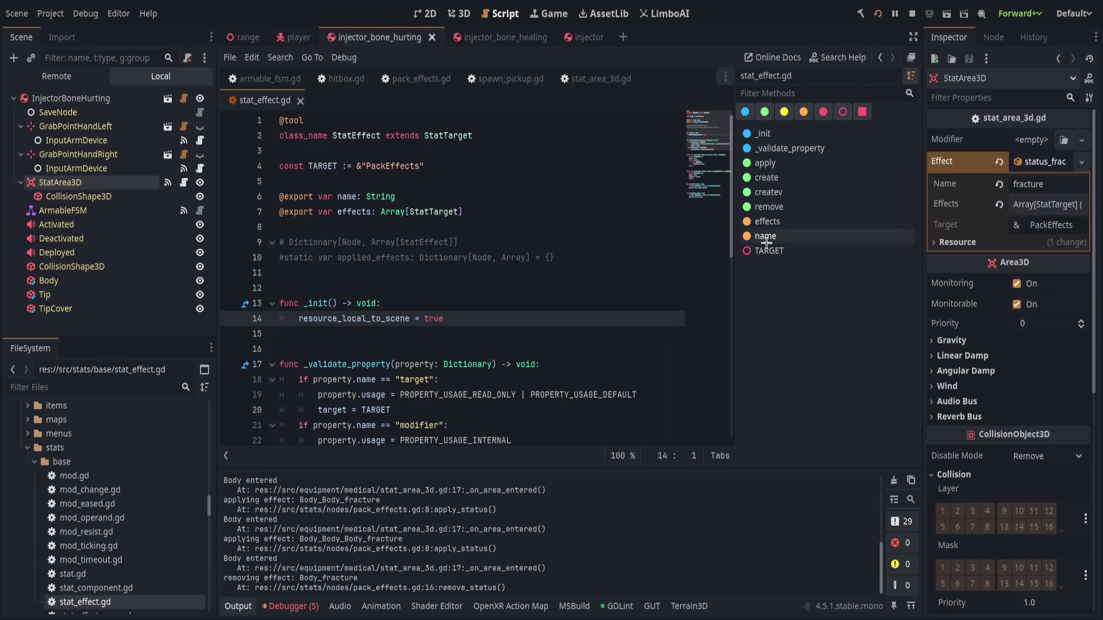
pyautogui.click(495, 40)
pyautogui.click(361, 39)
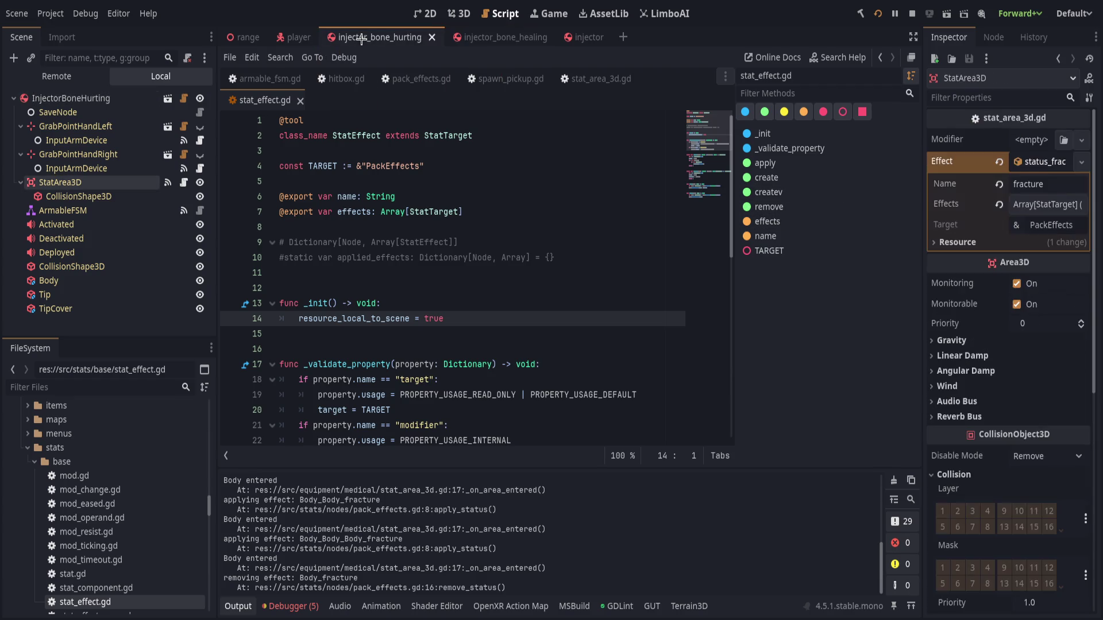
pyautogui.click(1034, 204)
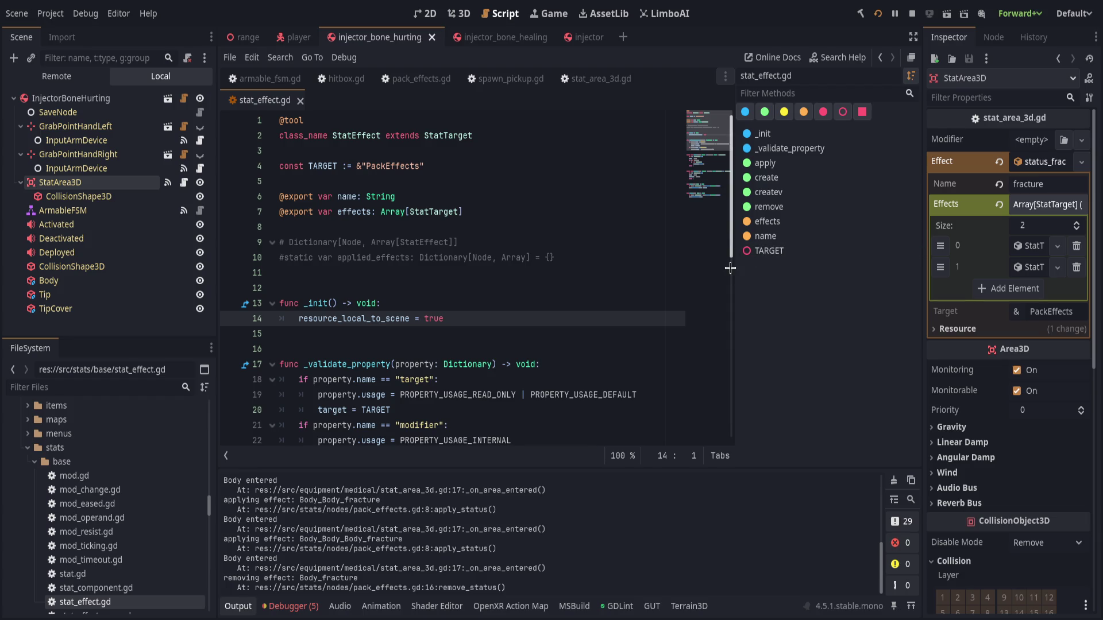
pyautogui.moveTo(735, 269); pyautogui.dragTo(783, 269)
pyautogui.moveTo(920, 264)
pyautogui.mouseDown()
pyautogui.moveTo(666, 265)
pyautogui.moveTo(750, 265)
pyautogui.mouseUp()
pyautogui.click(990, 269)
pyautogui.click(990, 246)
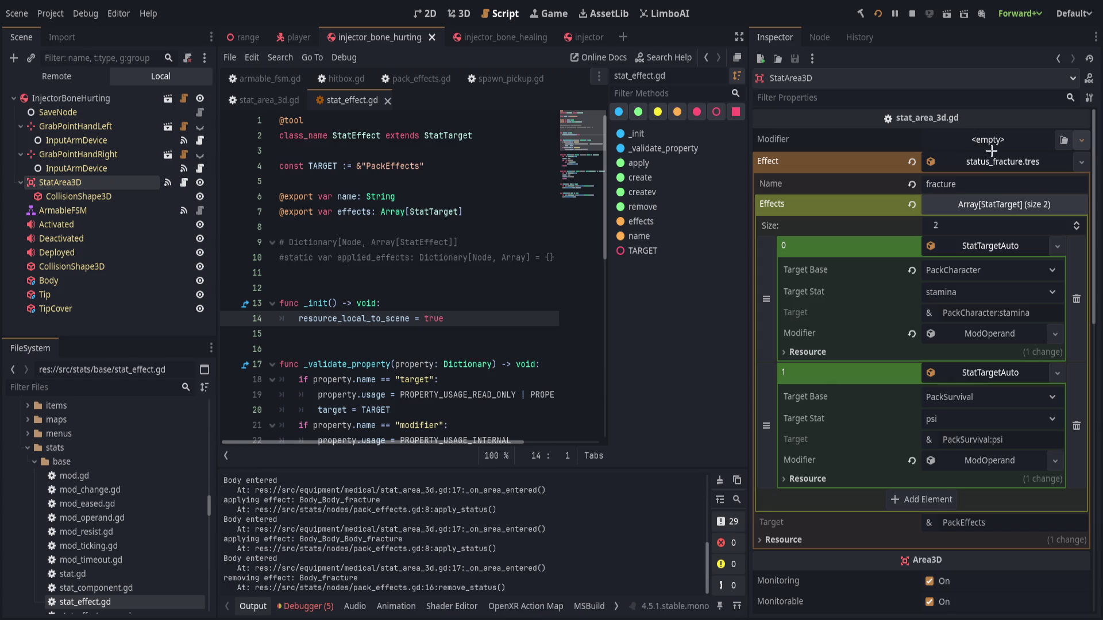
# Give StatArea3D a StatTargetHealthPart modifier holding a StatChange of -20.0, and save.
pyautogui.hotkey('ctrl', 'v')
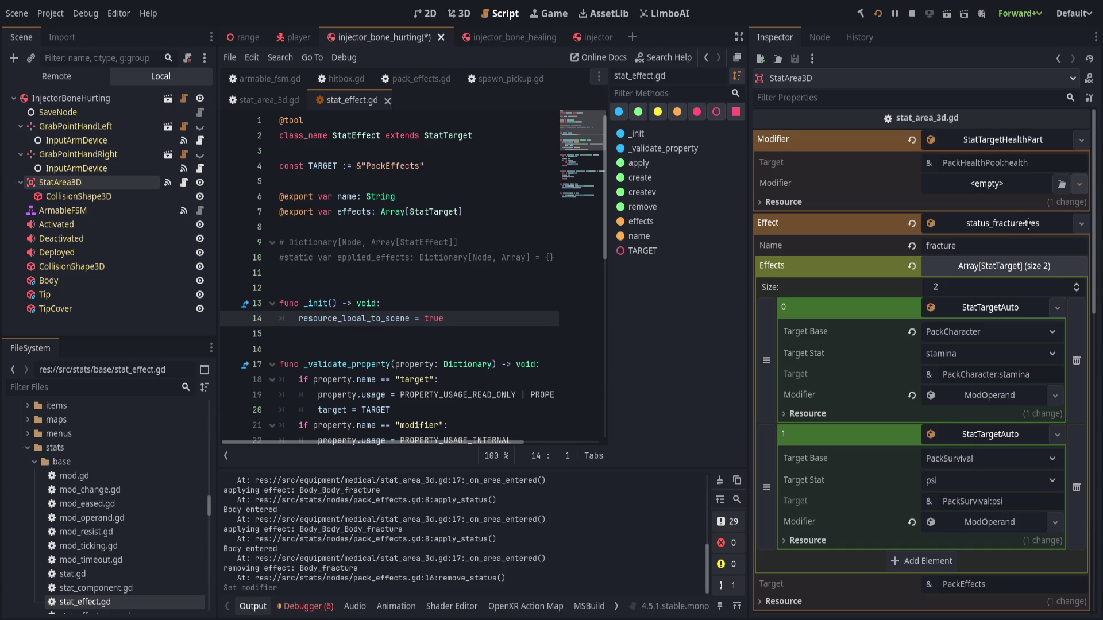
pyautogui.hotkey('ctrl', 'v')
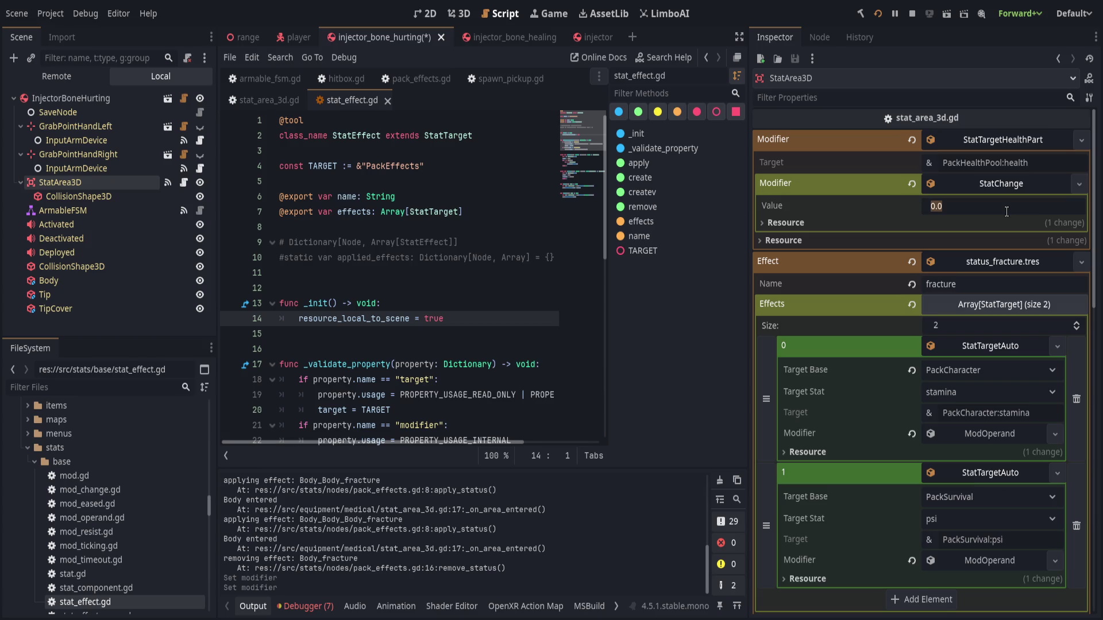
pyautogui.write('20')
pyautogui.press('Return')
pyautogui.hotkey('ctrl', 's')
# Restart the running game with F5 and widen the script editor back to line 11.
pyautogui.press('F5')
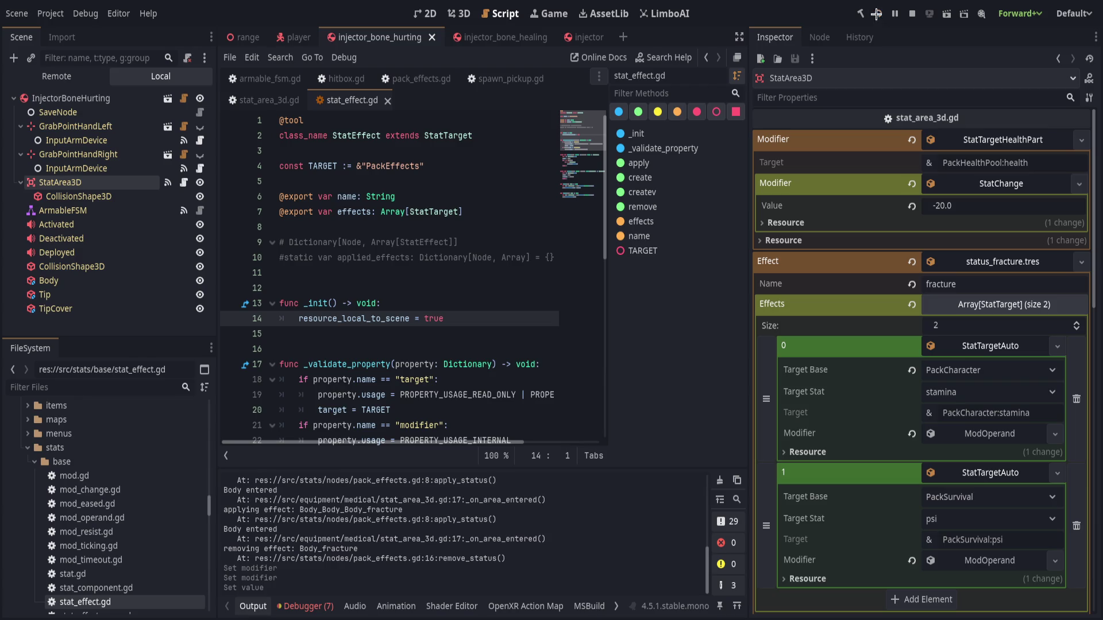
pyautogui.moveTo(747, 239); pyautogui.dragTo(917, 239)
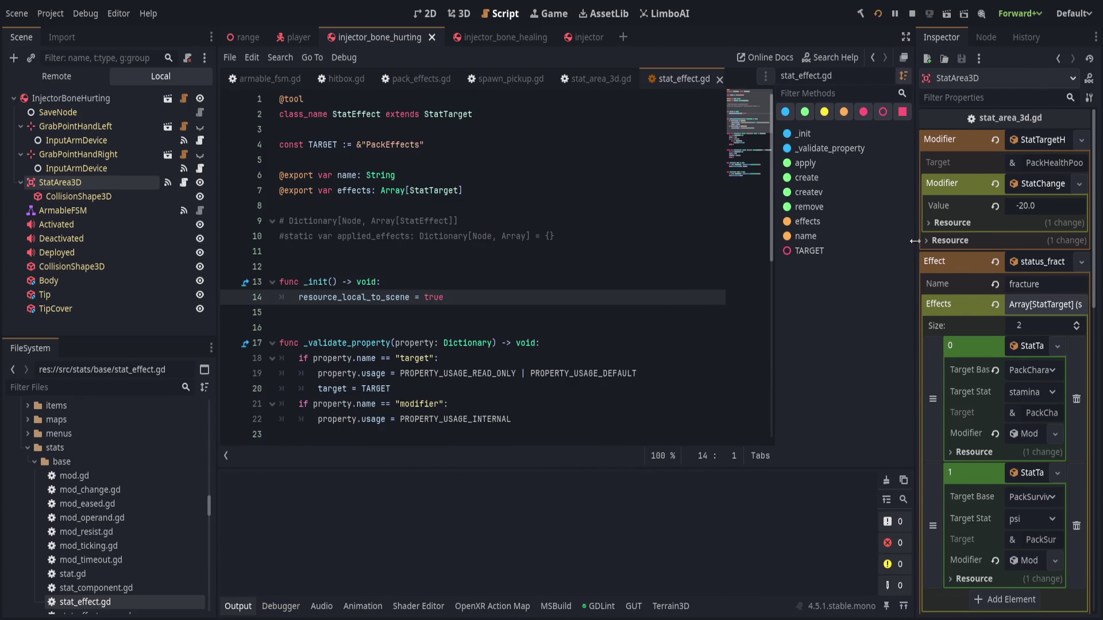
pyautogui.click(663, 253)
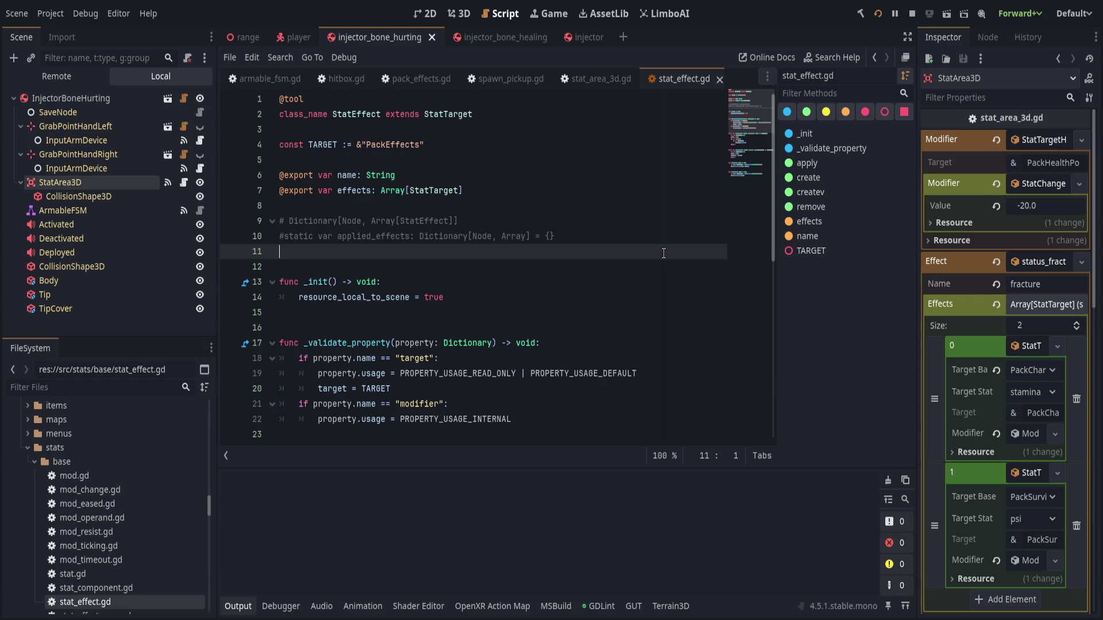
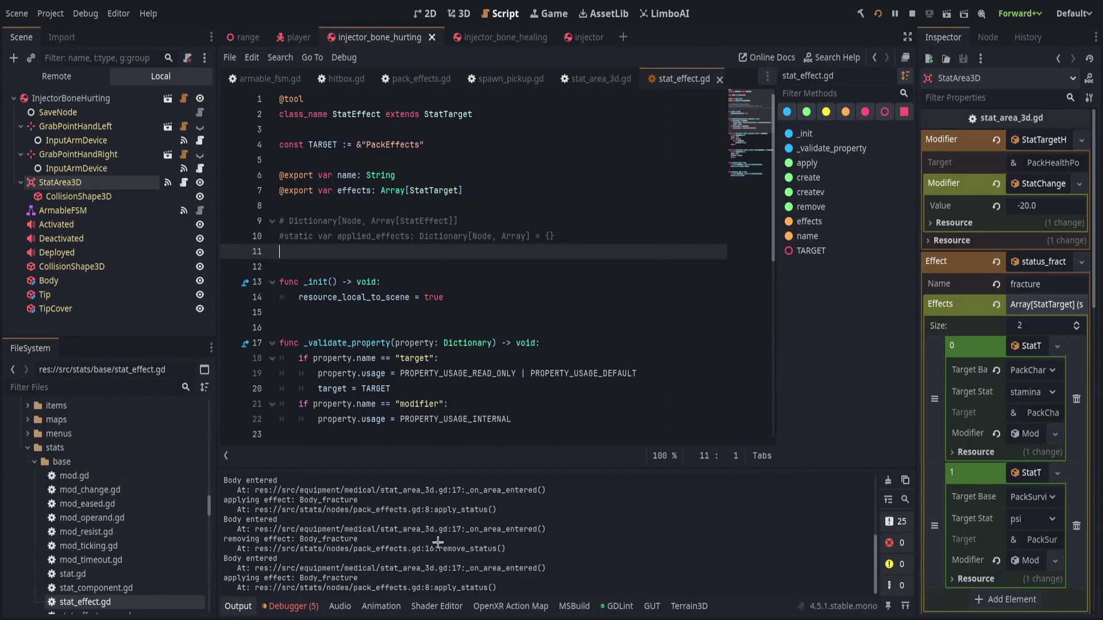
# Scroll through stat_effect.gd and its output log after returning from the VR game.
pyautogui.scroll(3, 438, 543)
pyautogui.scroll(-3, 402, 551)
# Save the scene with Ctrl+S while viewing stat_effect.gd.
pyautogui.click(524, 267)
pyautogui.scroll(-3, 496, 300)
pyautogui.scroll(3, 357, 180)
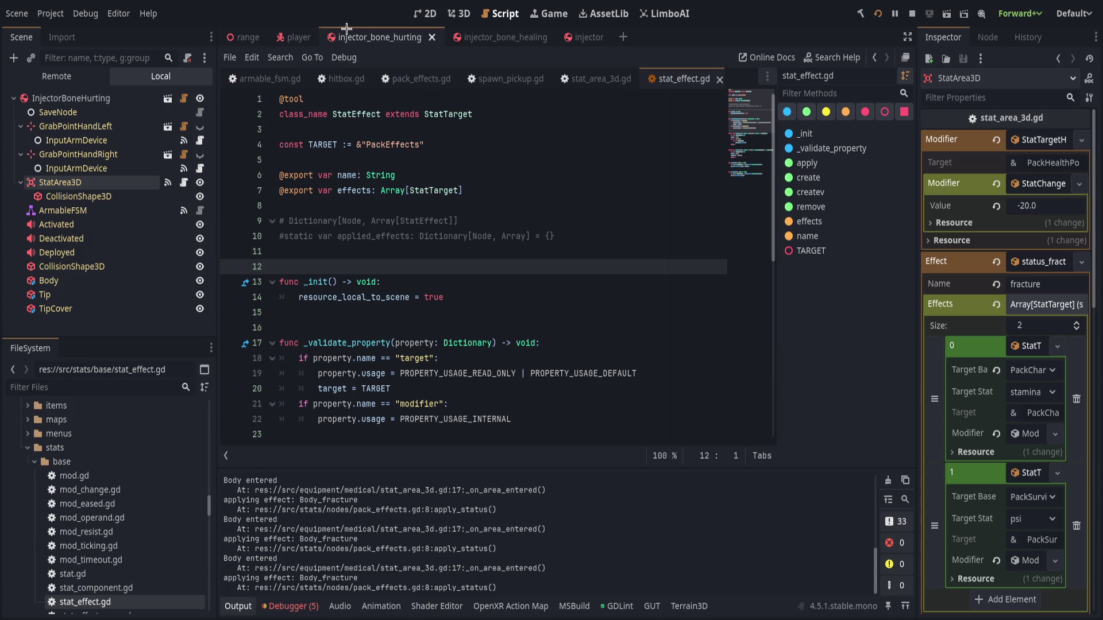
pyautogui.hotkey('ctrl', 's')
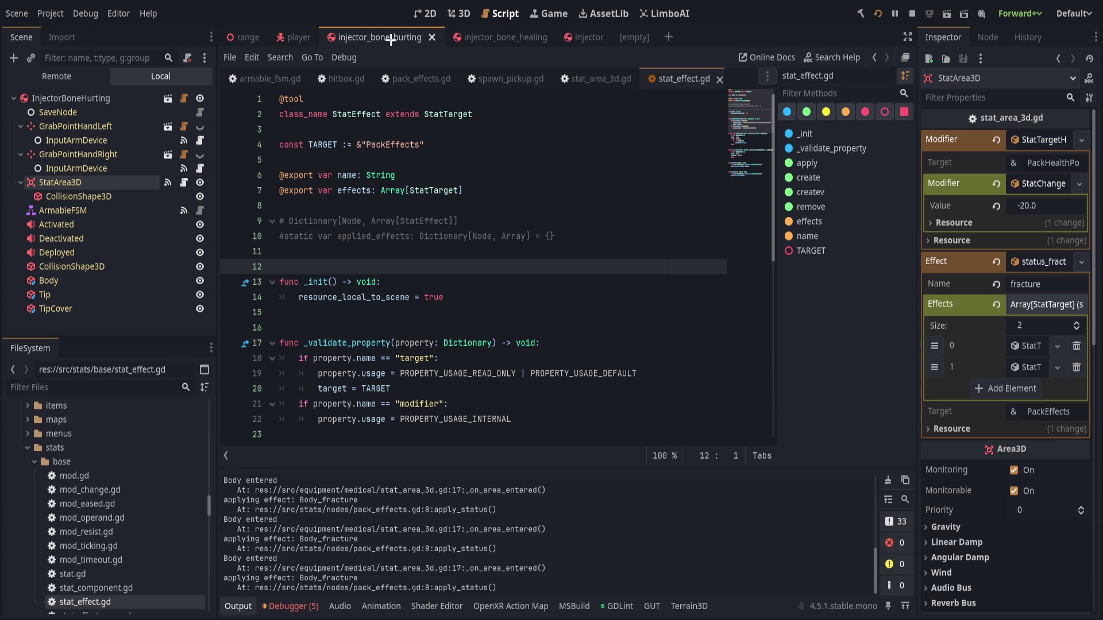
# Review stat_effect.gd lines 6 to 18 by placing the caret and selecting code.
pyautogui.click(457, 177)
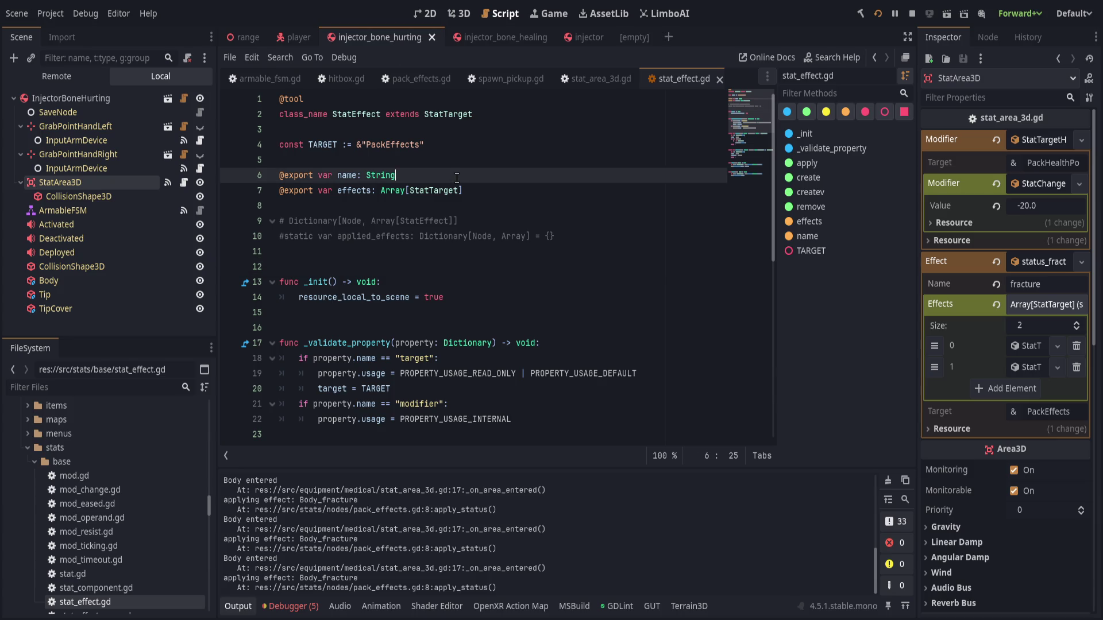
pyautogui.moveTo(457, 178); pyautogui.dragTo(459, 360)
pyautogui.click(517, 357)
pyautogui.scroll(-5, 574, 368)
pyautogui.scroll(5, 596, 376)
pyautogui.scroll(5, 463, 544)
pyautogui.scroll(-5, 463, 544)
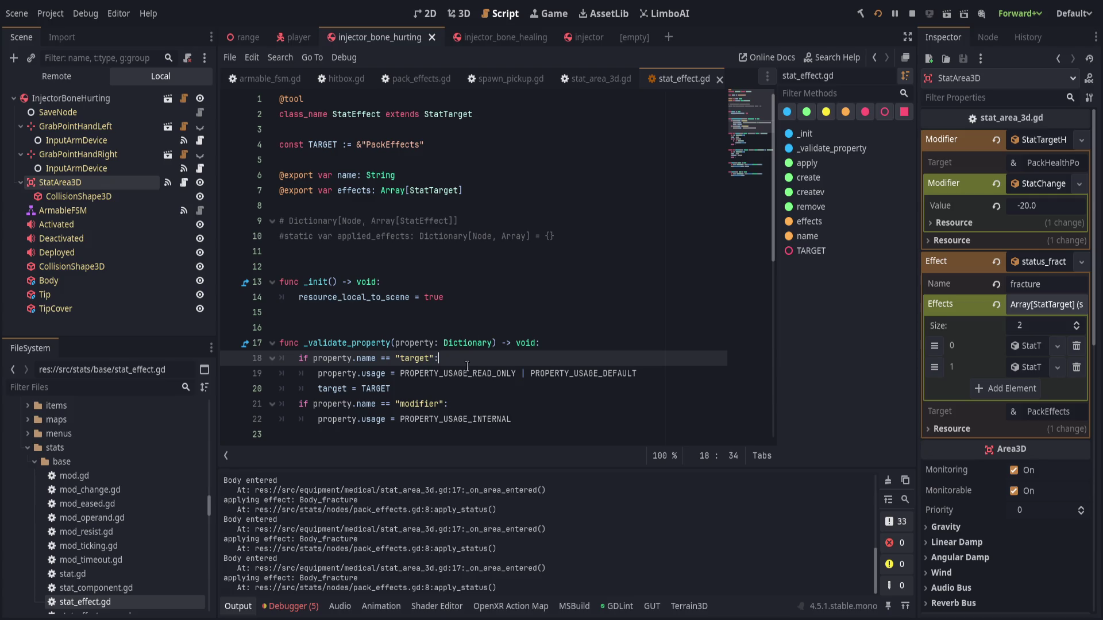
pyautogui.click(472, 326)
# Select the code blocks spanning lines 4–21, then jump back to mod_change.gd with Alt+Left.
pyautogui.moveTo(428, 144)
pyautogui.mouseDown()
pyautogui.moveTo(551, 376)
pyautogui.moveTo(543, 380)
pyautogui.moveTo(517, 230)
pyautogui.moveTo(544, 405)
pyautogui.moveTo(545, 241)
pyautogui.moveTo(559, 372)
pyautogui.moveTo(545, 241)
pyautogui.mouseUp()
pyautogui.click(542, 342)
pyautogui.hotkey('shift', 'Up')
pyautogui.hotkey('shift', 'Up')
pyautogui.hotkey('shift', 'Up')
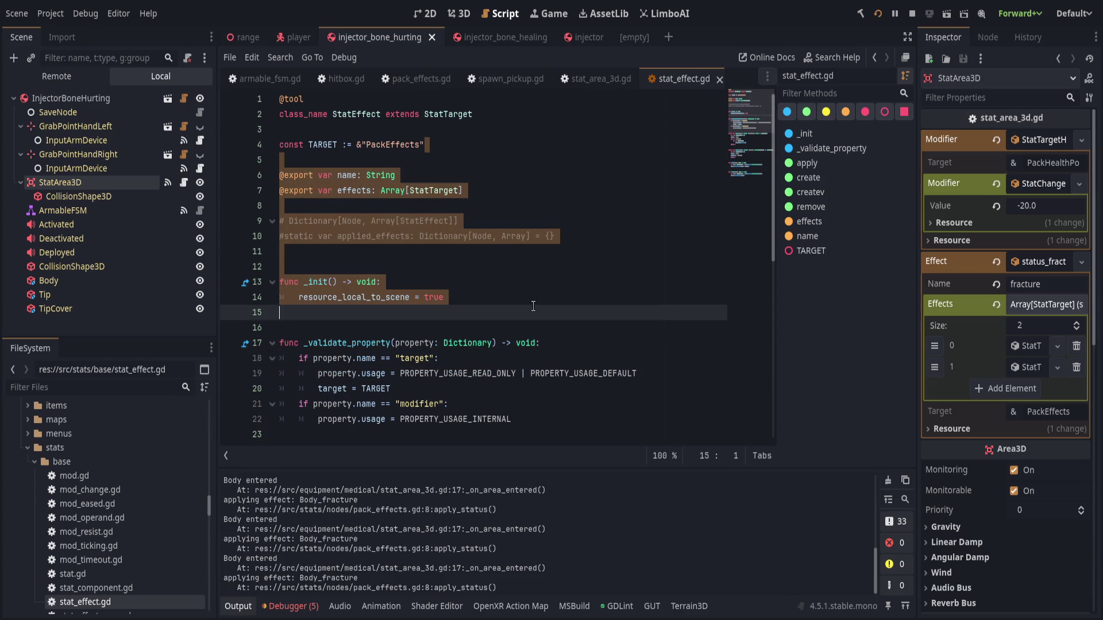
pyautogui.hotkey('shift', 'Down')
pyautogui.hotkey('shift', 'Down')
pyautogui.hotkey('shift', 'Down')
pyautogui.moveTo(542, 311)
pyautogui.mouseDown()
pyautogui.moveTo(539, 155)
pyautogui.moveTo(541, 310)
pyautogui.mouseUp()
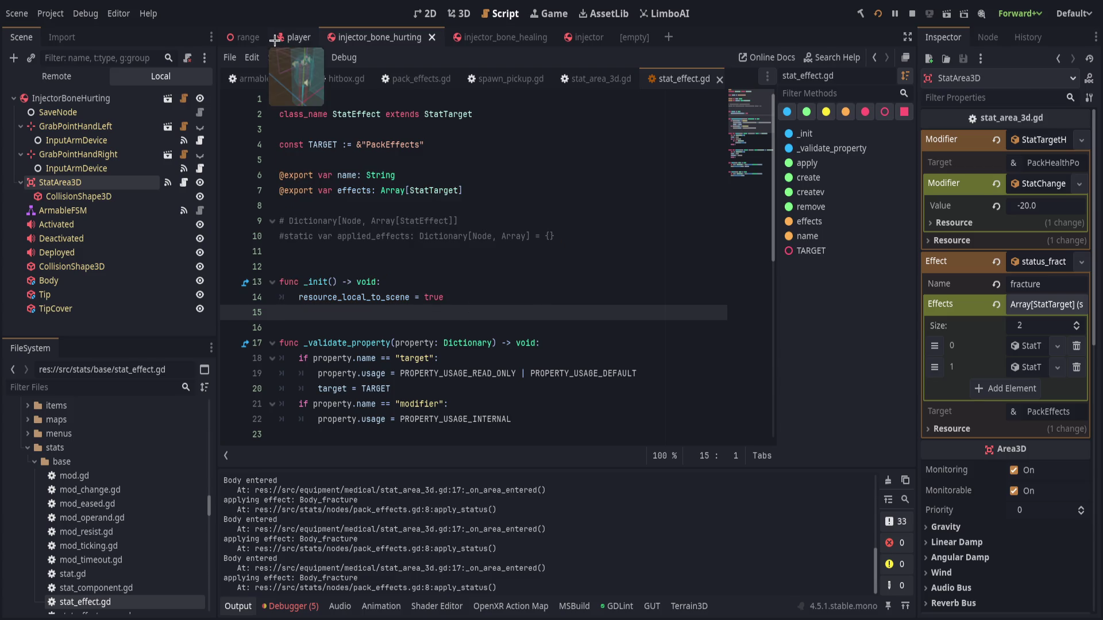
pyautogui.write('@tool')
pyautogui.click(559, 132)
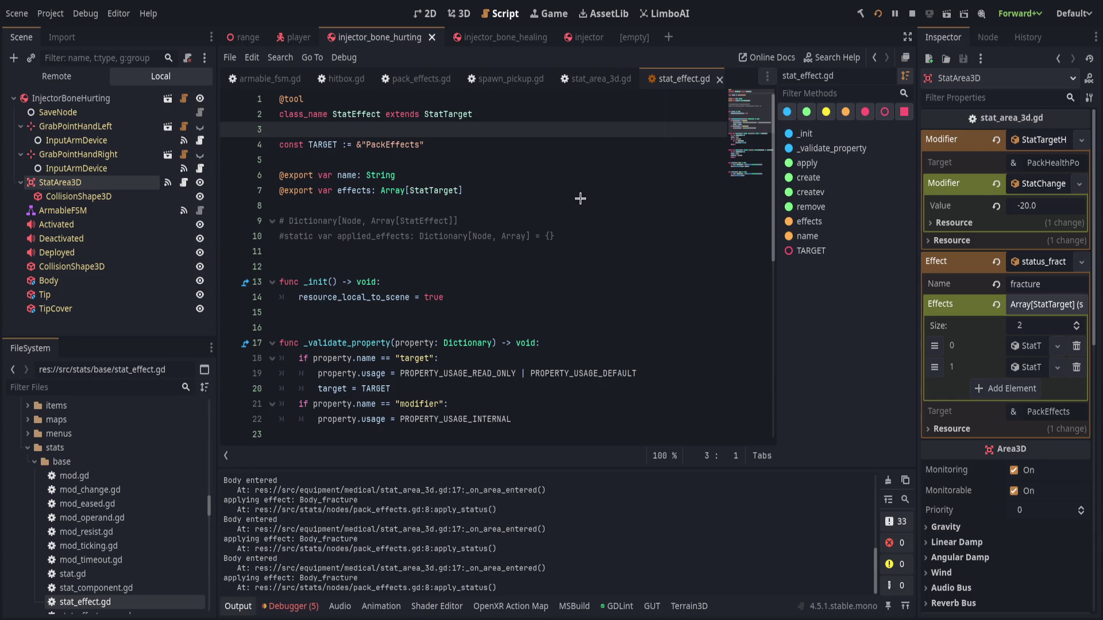
pyautogui.hotkey('alt', 'Left')
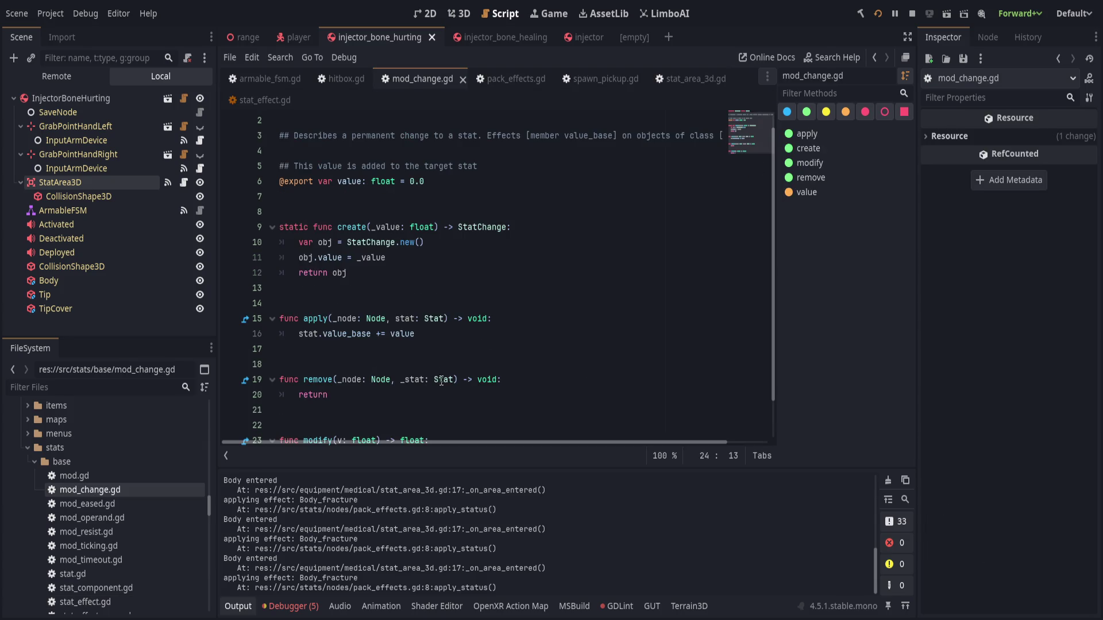
# Try a breakpoint on line 16 of mod_change.gd, then remove it.
pyautogui.scroll(-1, 439, 380)
pyautogui.click(231, 289)
pyautogui.click(419, 239)
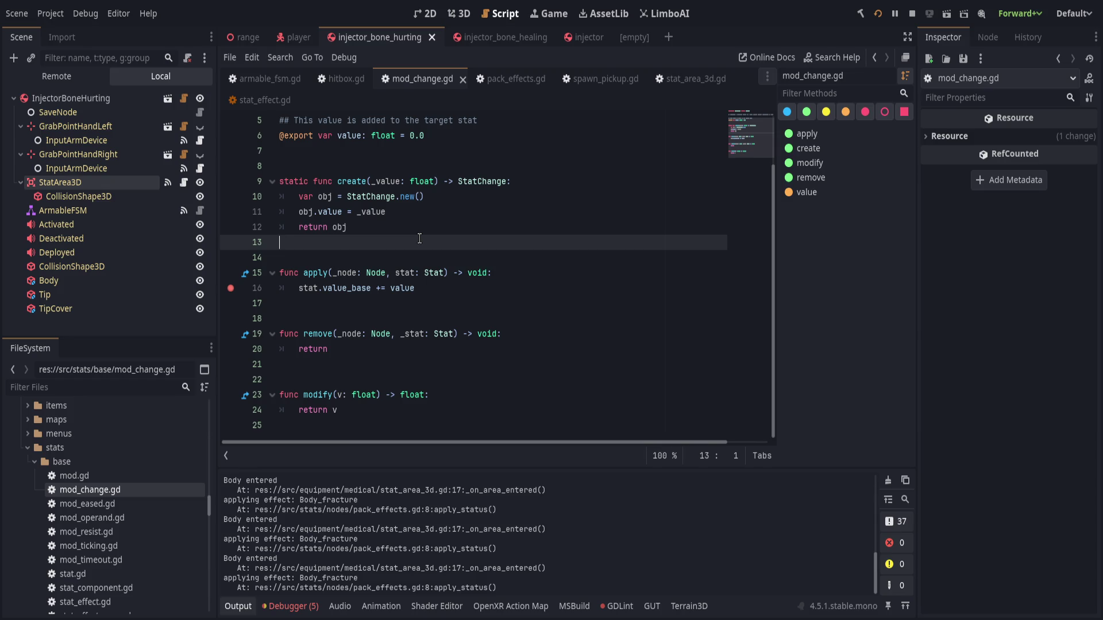
pyautogui.click(231, 288)
pyautogui.scroll(1, 427, 144)
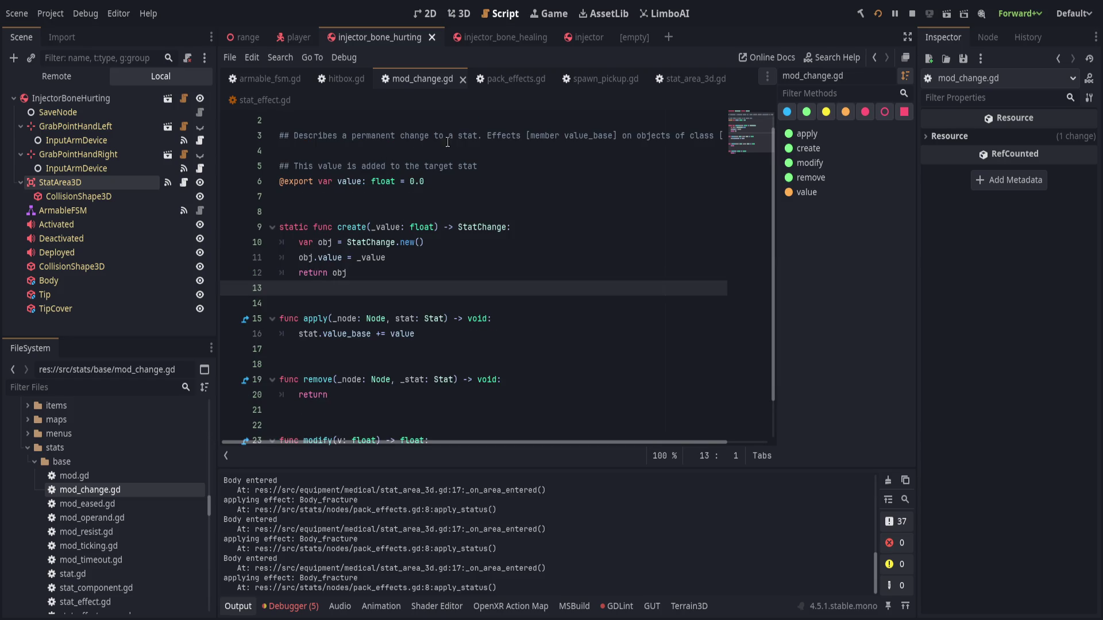
# Switch to pack_effects.gd and add a breakpoint on line 9 of apply_status.
pyautogui.click(509, 79)
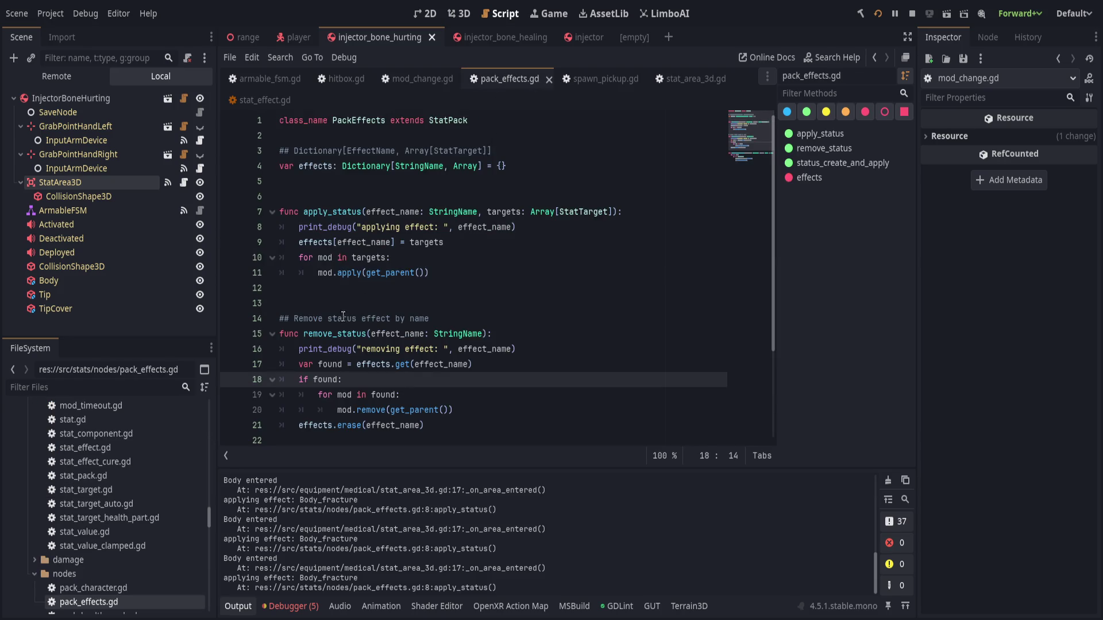
pyautogui.click(481, 244)
pyautogui.click(228, 248)
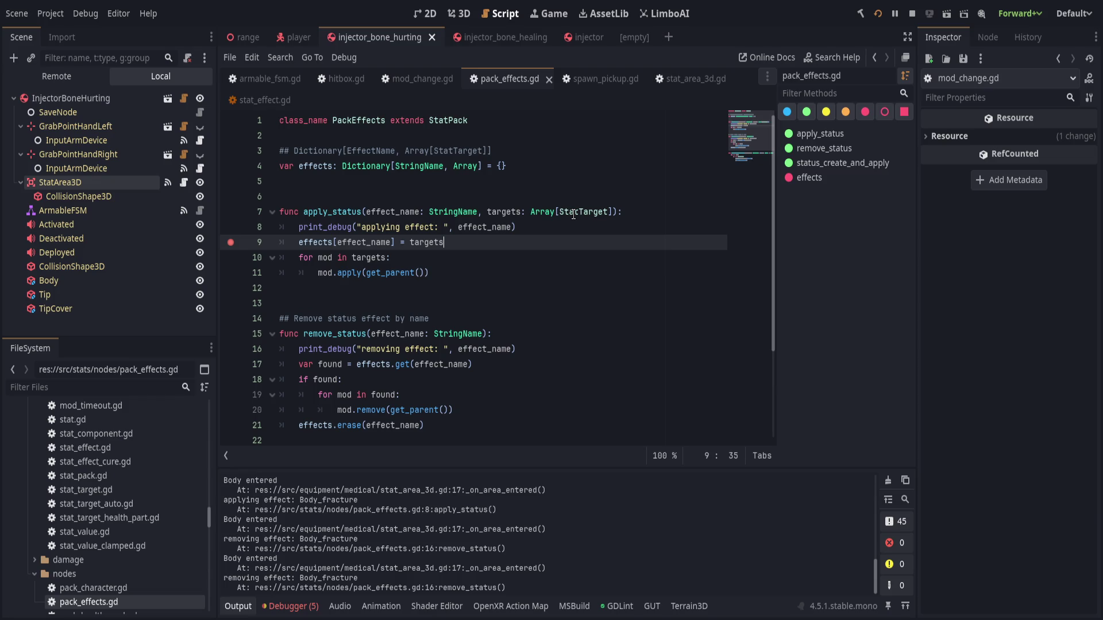
pyautogui.doubleClick(341, 215)
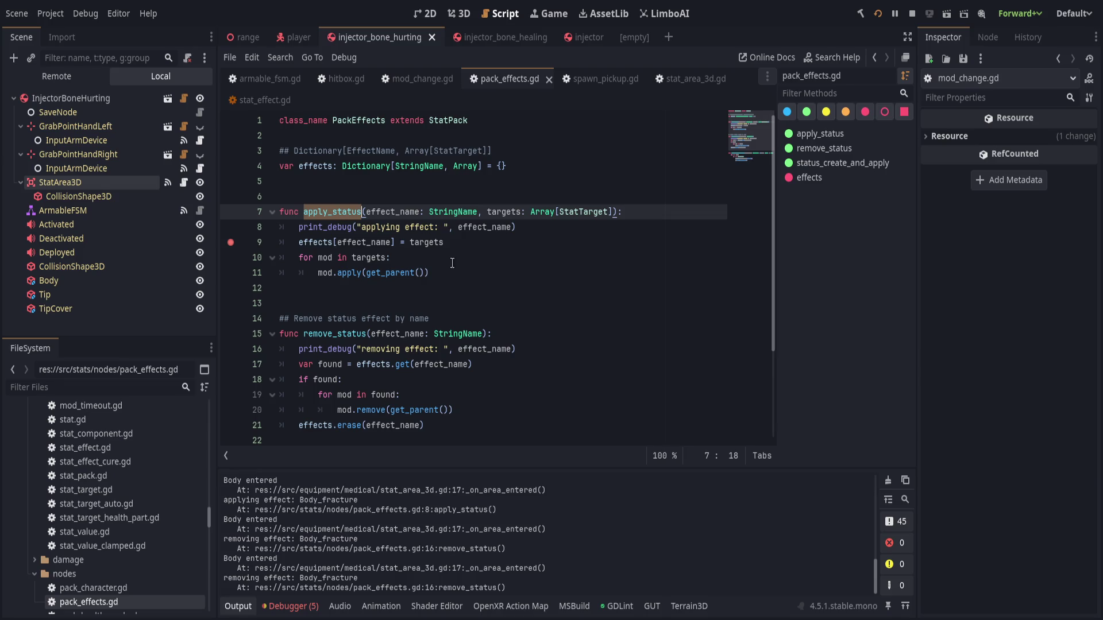
pyautogui.scroll(-2, 503, 273)
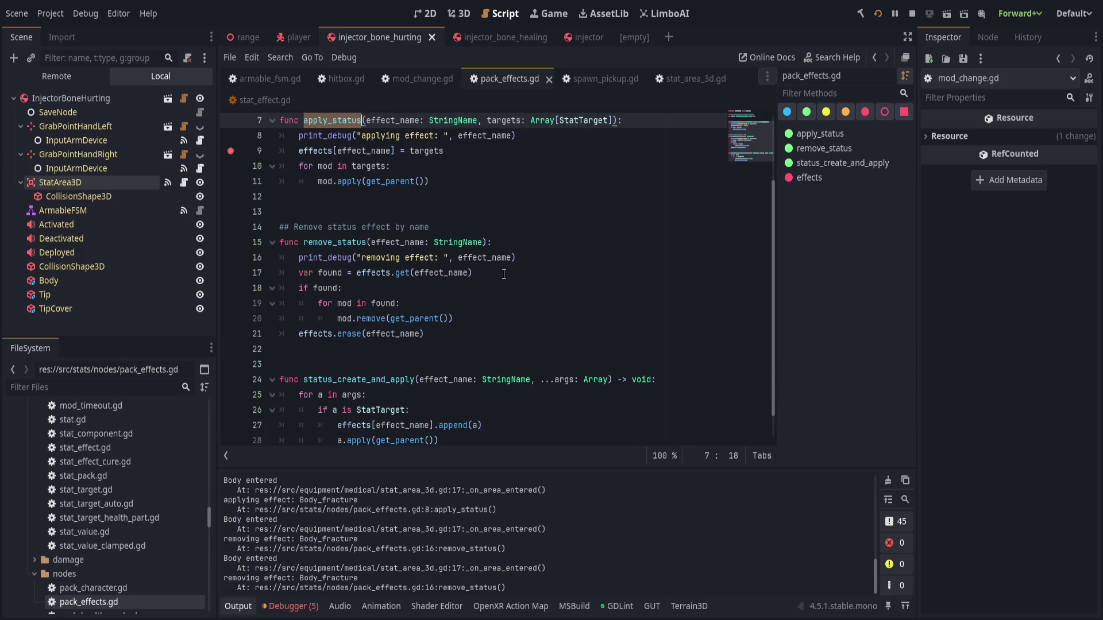
pyautogui.scroll(2, 504, 274)
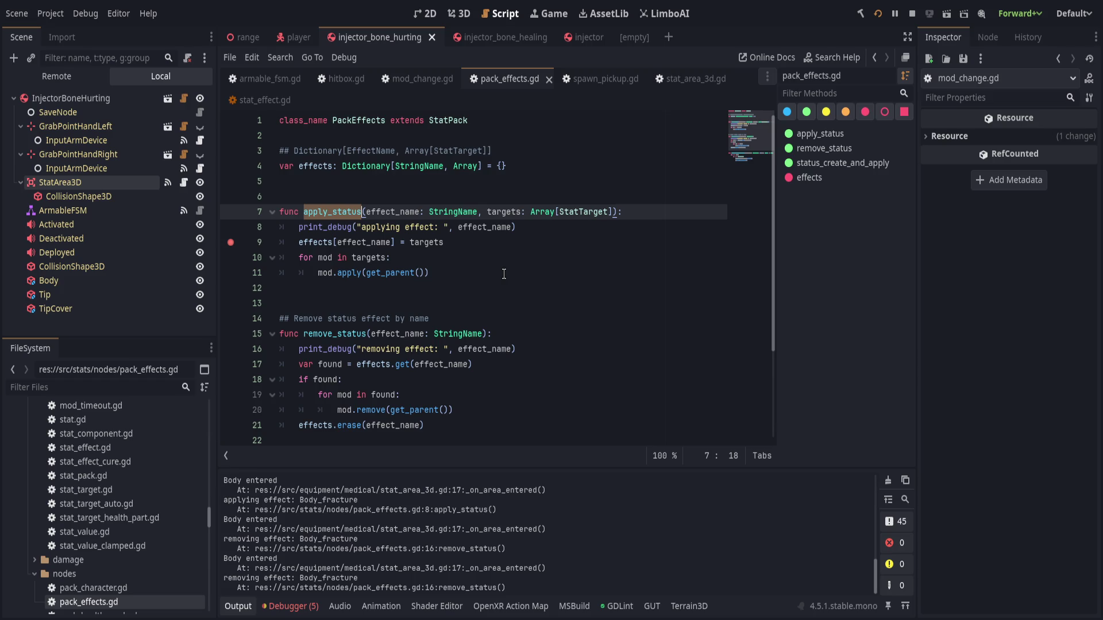
pyautogui.click(567, 123)
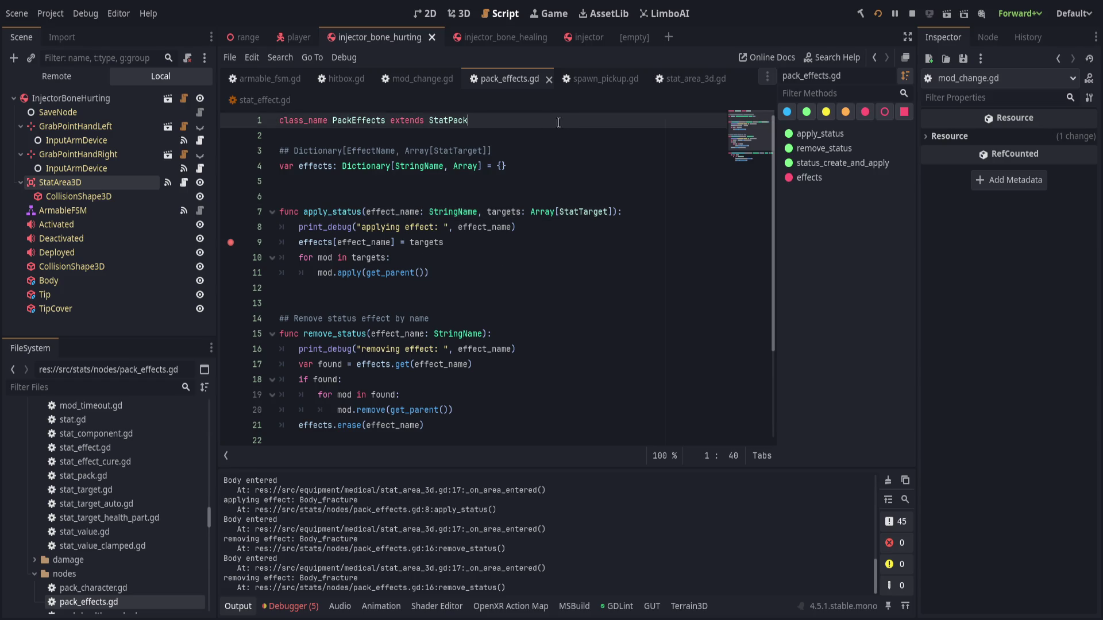
pyautogui.scroll(3, 135, 470)
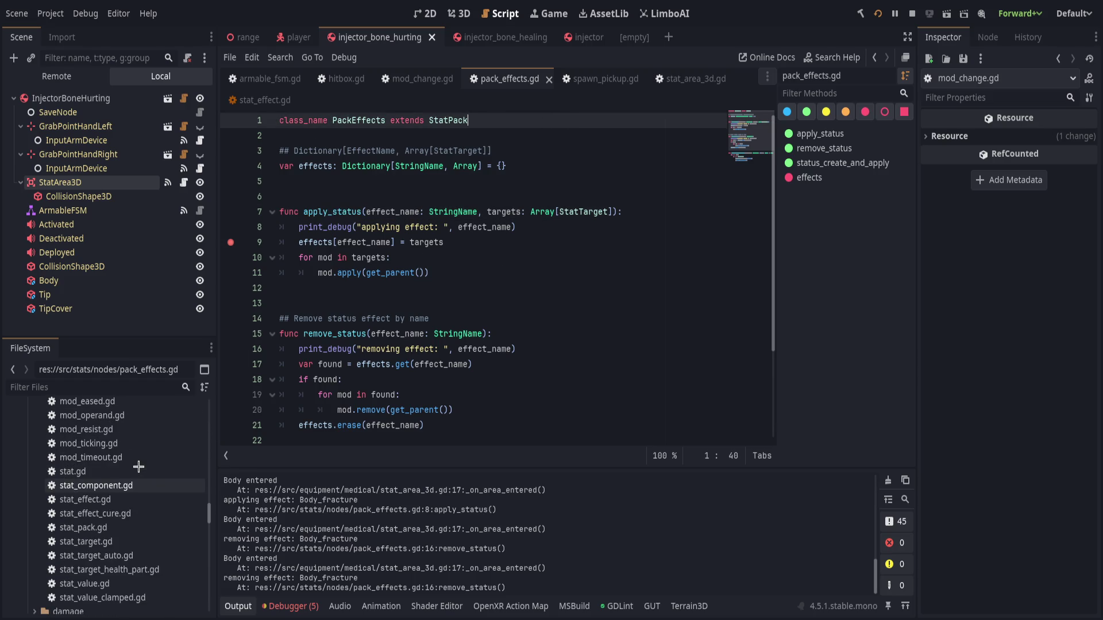
# Open stat_effect.gd, breakpoint line 43 in apply, then return to pack_effects.gd.
pyautogui.click(134, 497)
pyautogui.doubleClick(134, 497)
pyautogui.scroll(-4, 431, 347)
pyautogui.scroll(-5, 432, 348)
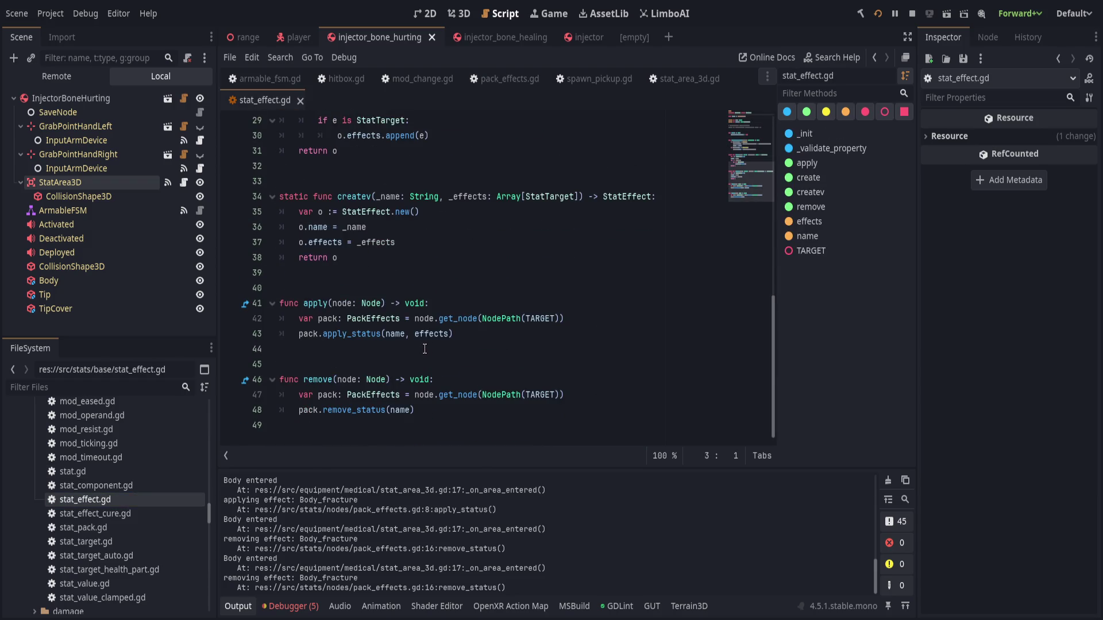
pyautogui.click(231, 331)
pyautogui.click(487, 88)
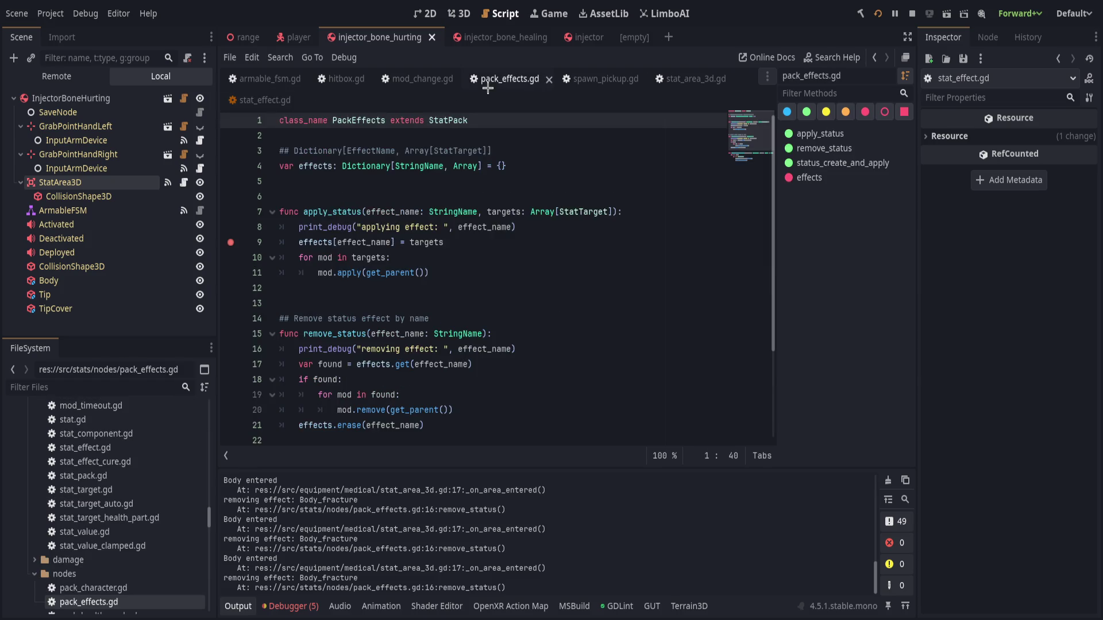
pyautogui.click(597, 240)
pyautogui.click(584, 227)
# Add a breakpoint on line 8 of pack_effects.gd, the print_debug line in apply_status.
pyautogui.click(230, 228)
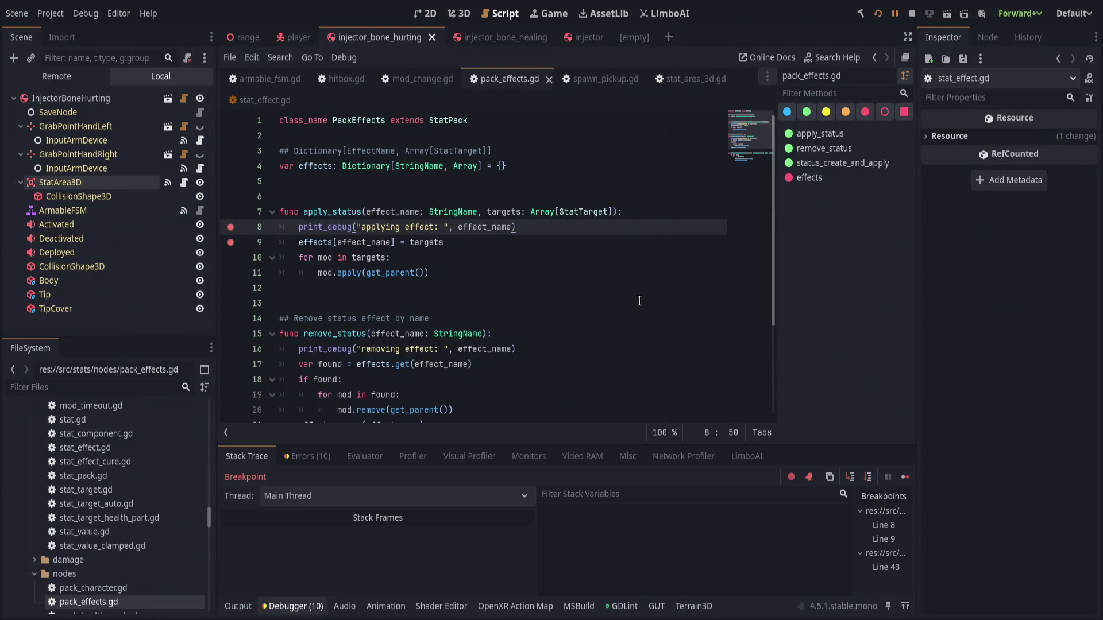
# Step from stat_effect.gd line 43 into apply_status and advance to line 11.
pyautogui.click(638, 291)
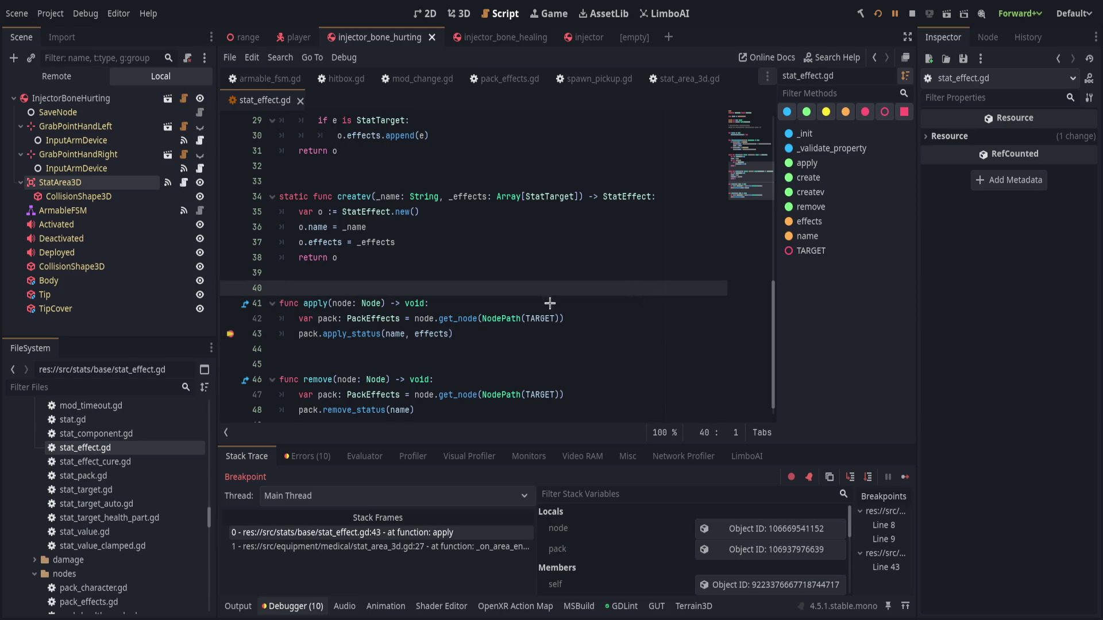
pyautogui.click(586, 336)
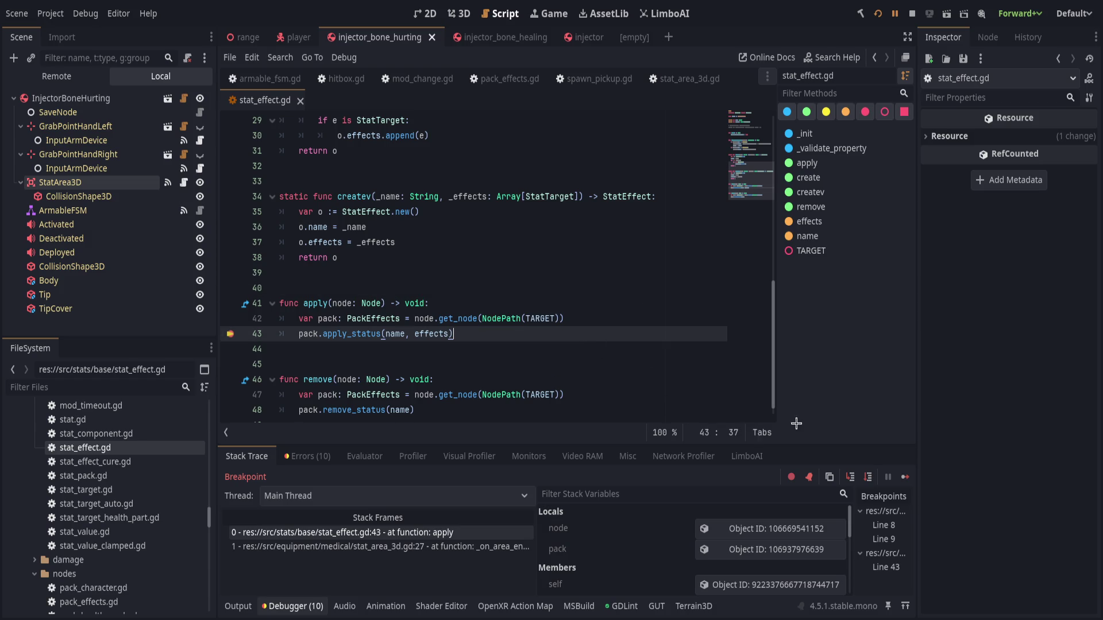
pyautogui.click(866, 477)
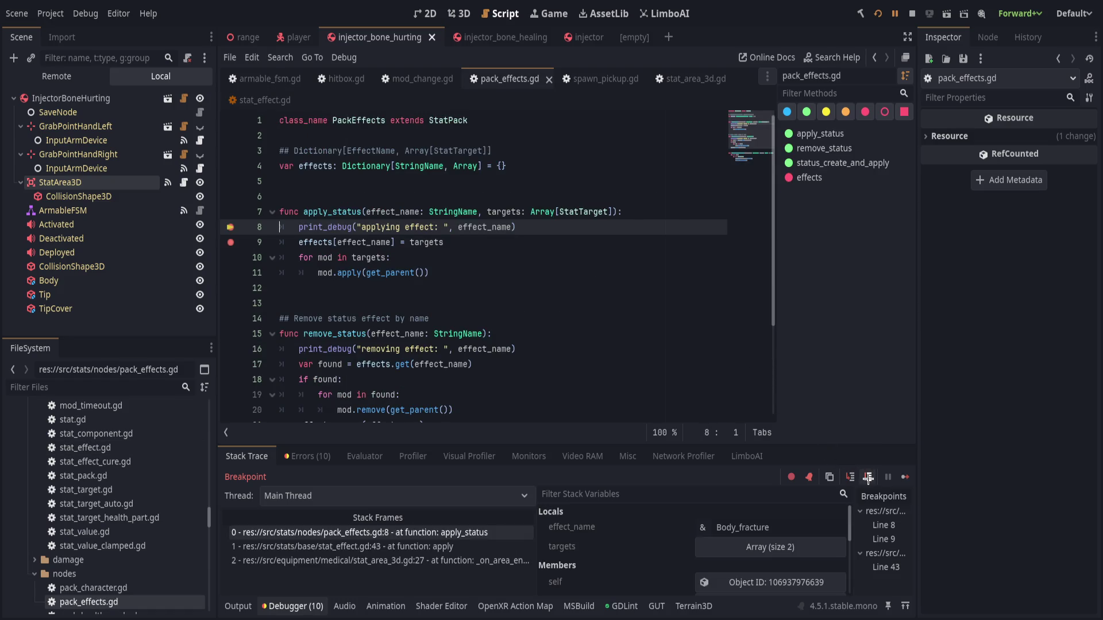
pyautogui.click(867, 478)
pyautogui.click(867, 477)
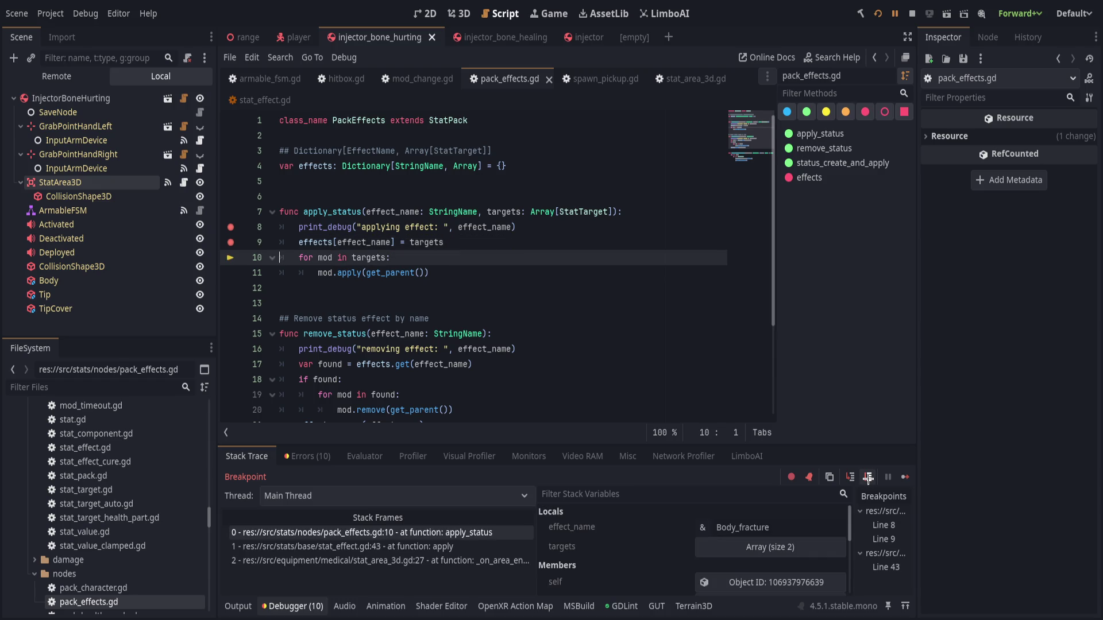
pyautogui.click(867, 477)
# Step into the target's apply, advance through lines 22–23, and on into mod.gd.
pyautogui.click(851, 478)
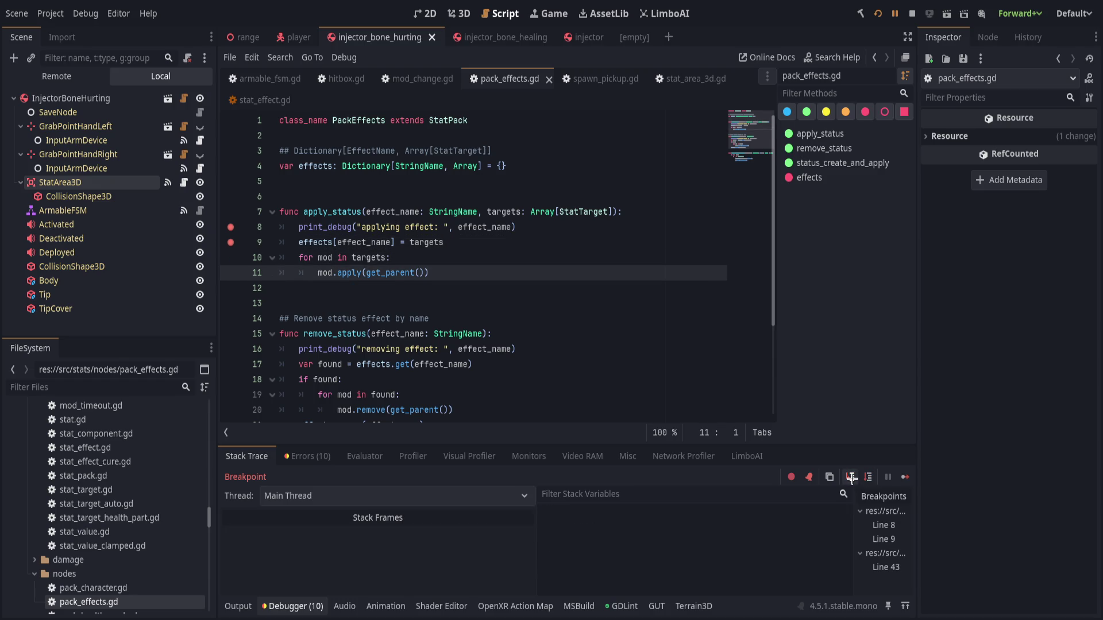
pyautogui.scroll(3, 674, 381)
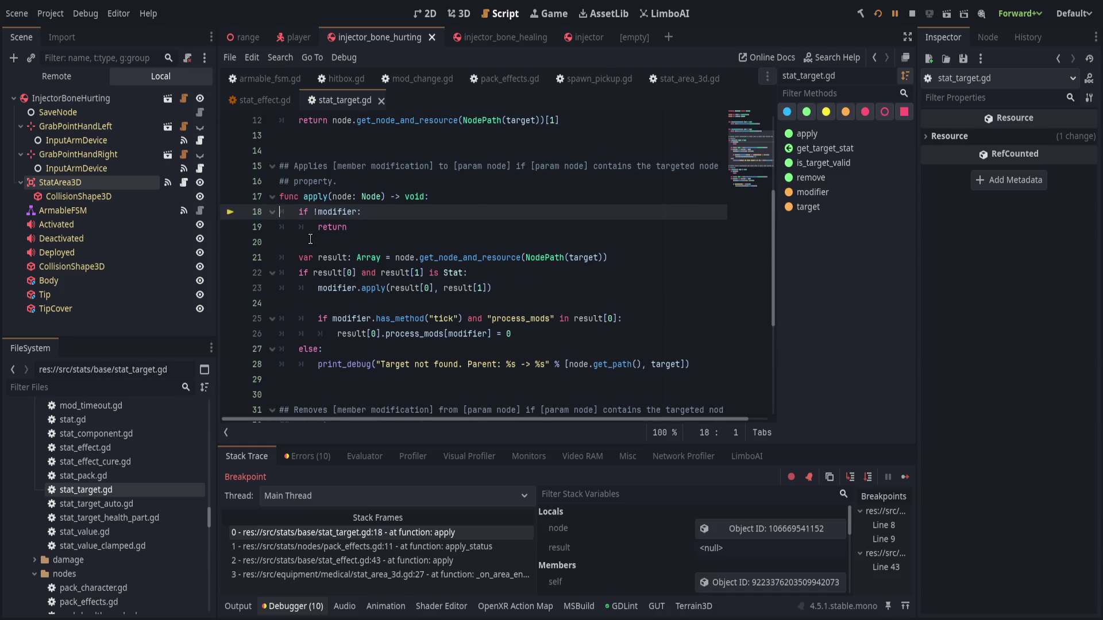
pyautogui.scroll(3, 310, 238)
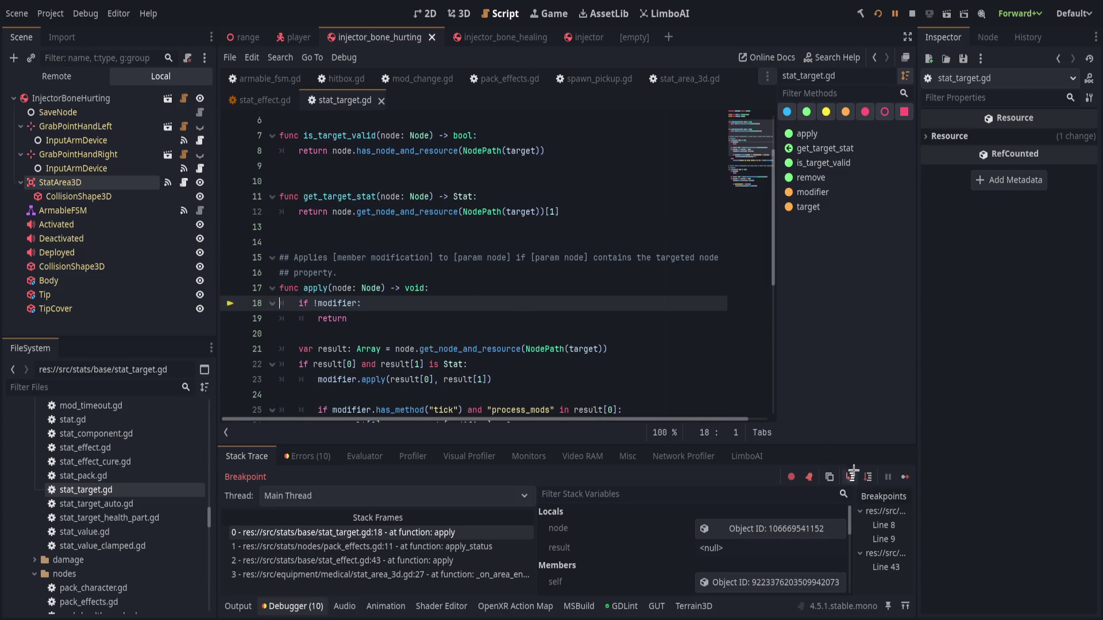
pyautogui.click(869, 479)
pyautogui.click(869, 478)
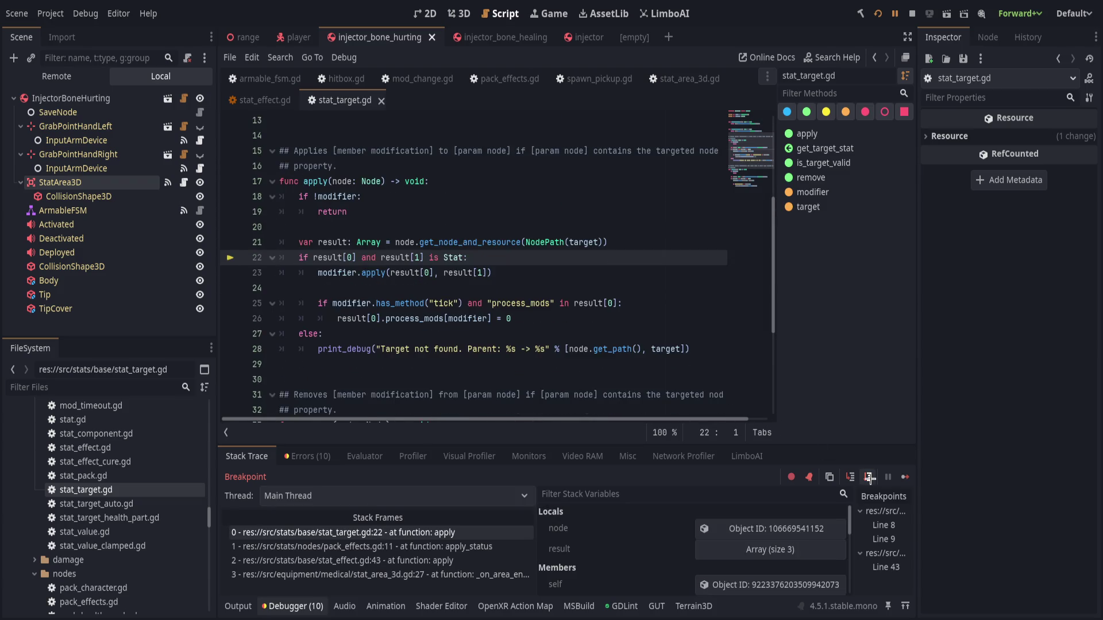
pyautogui.click(869, 479)
pyautogui.click(851, 477)
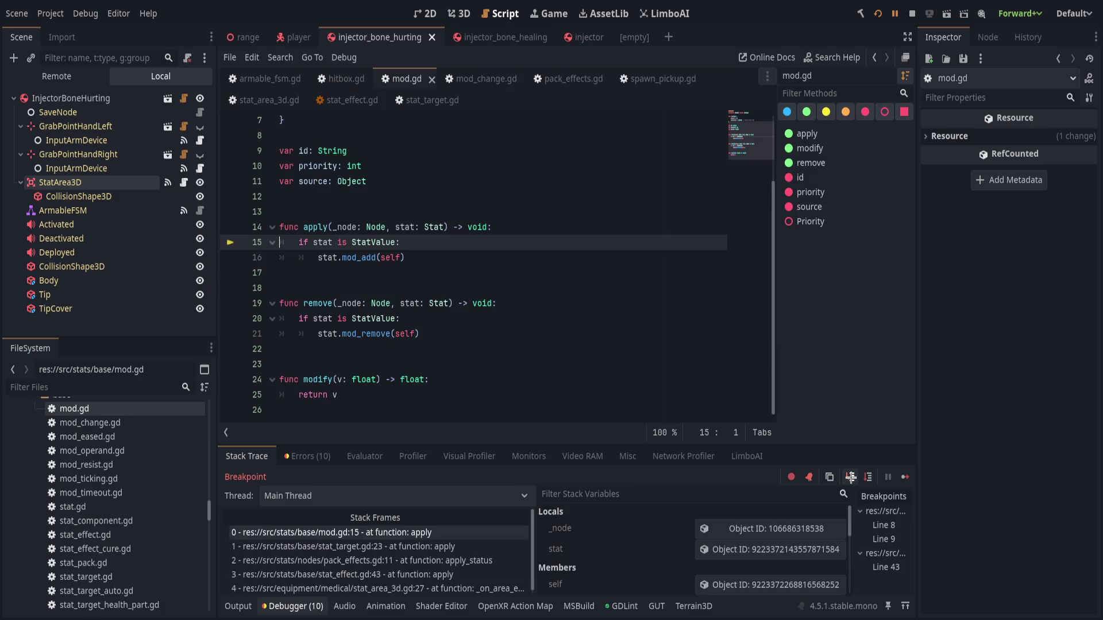
# Step out of mod.gd back to apply_status and into apply for the next stat target.
pyautogui.scroll(2, 686, 390)
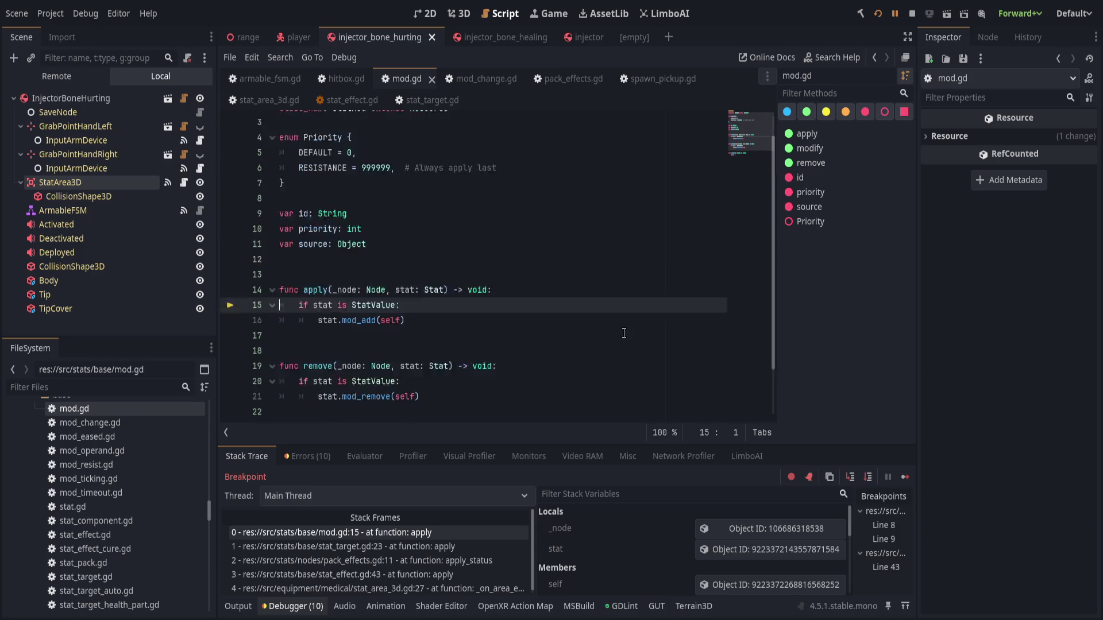
pyautogui.scroll(-1, 687, 390)
pyautogui.scroll(-1, 666, 388)
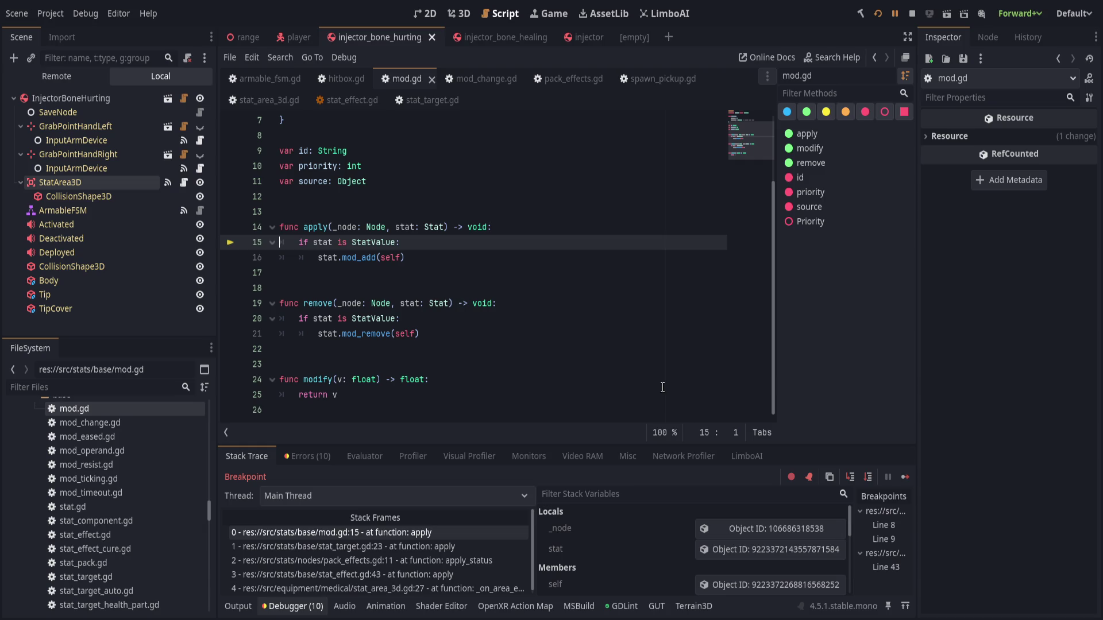
pyautogui.scroll(-1, 791, 538)
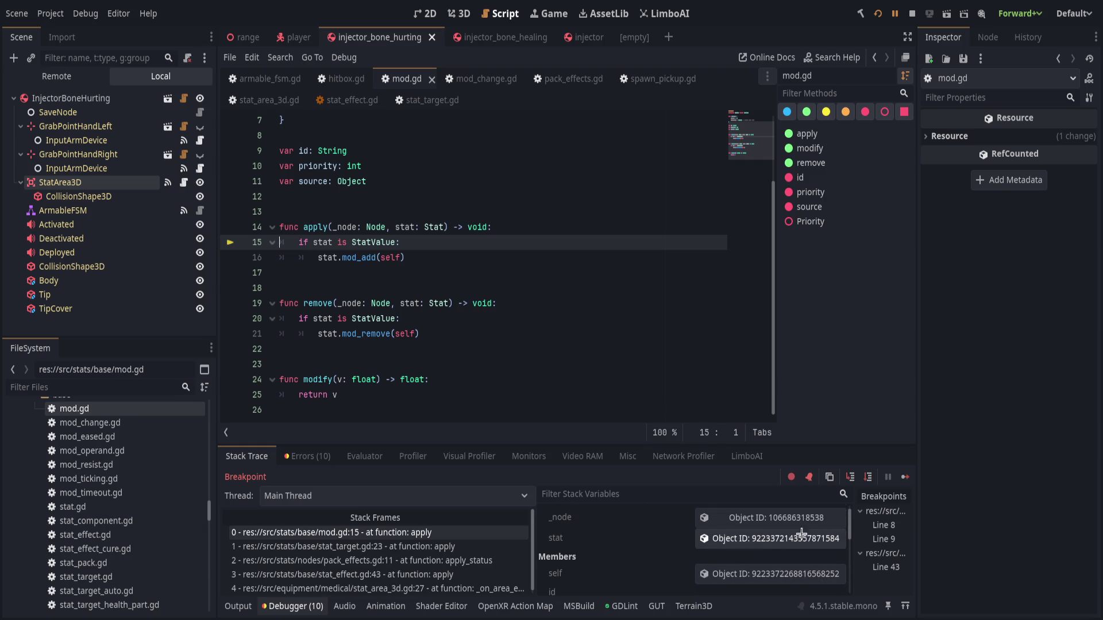
pyautogui.click(867, 476)
pyautogui.click(867, 477)
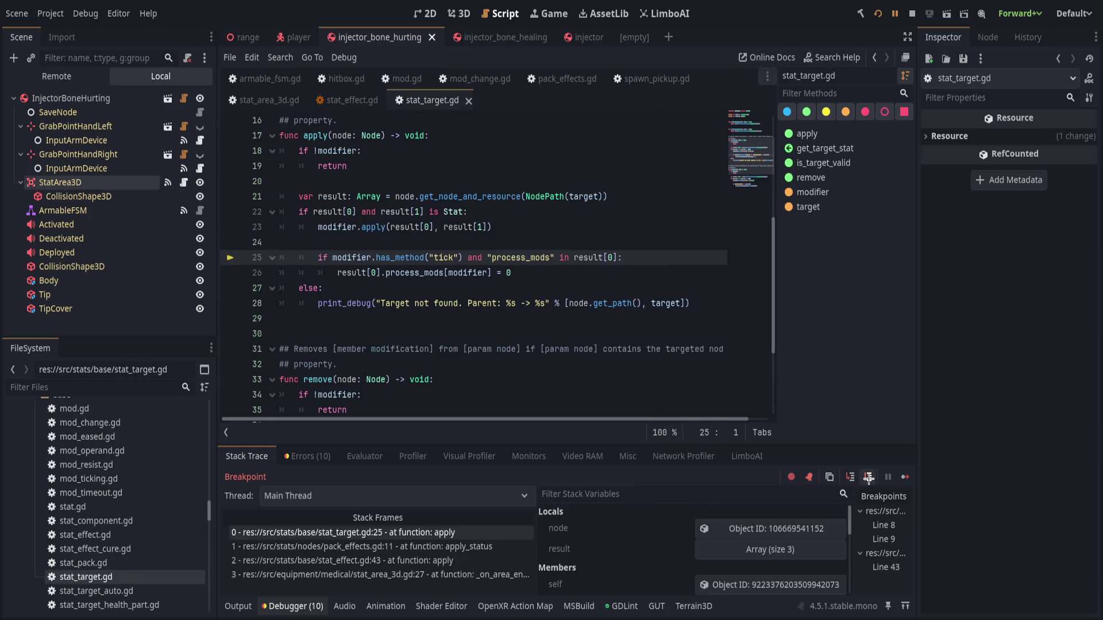
pyautogui.click(868, 477)
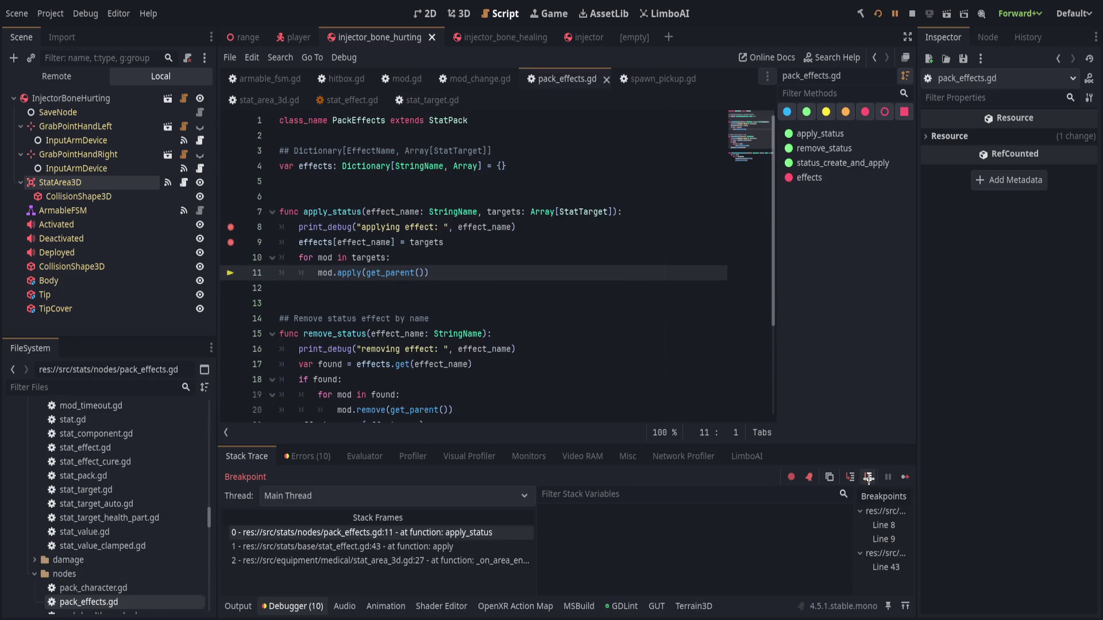
pyautogui.click(868, 477)
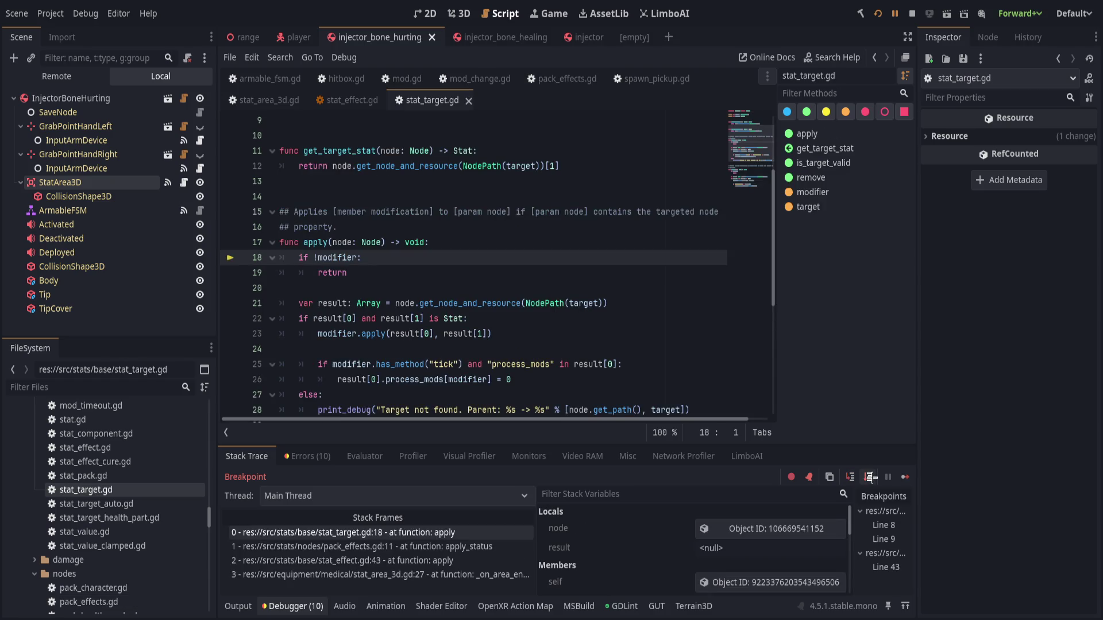
# Advance to the modifier.apply call on line 23 and step into mod.gd's apply.
pyautogui.click(868, 477)
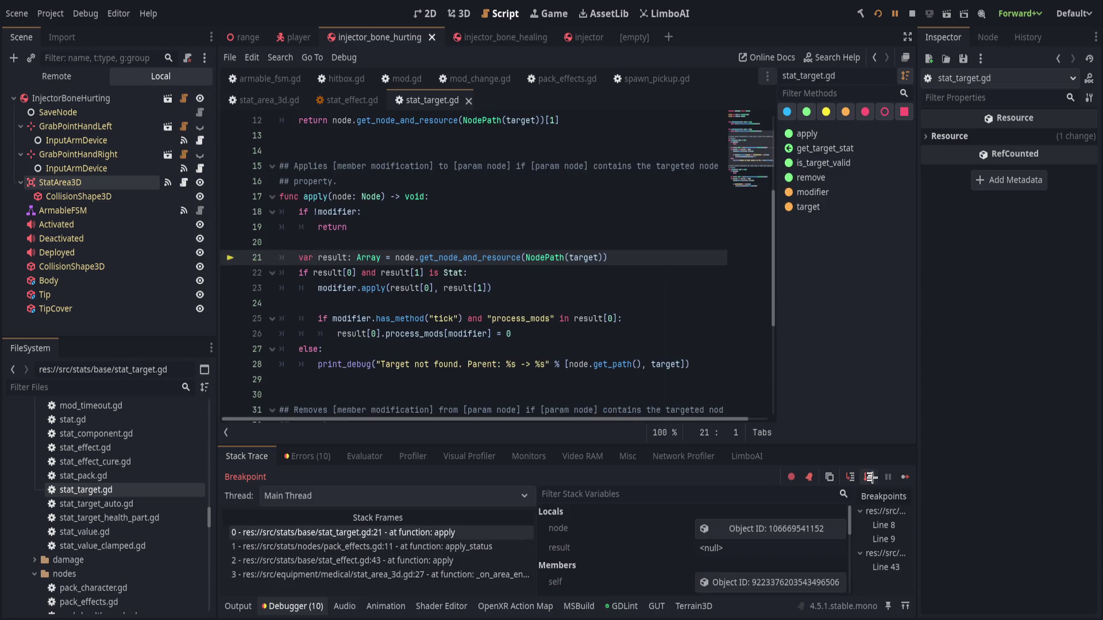
pyautogui.click(867, 476)
pyautogui.click(866, 477)
pyautogui.click(865, 477)
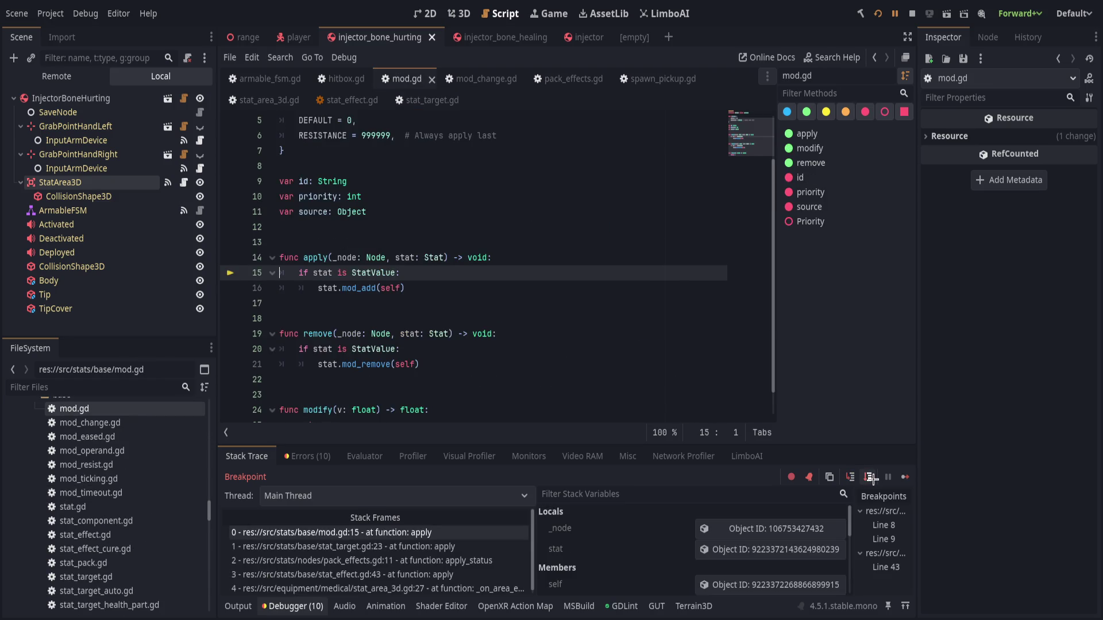
# Inspect the passed stat's Modifiers array and its first modifier's Op values in the Inspector.
pyautogui.click(724, 552)
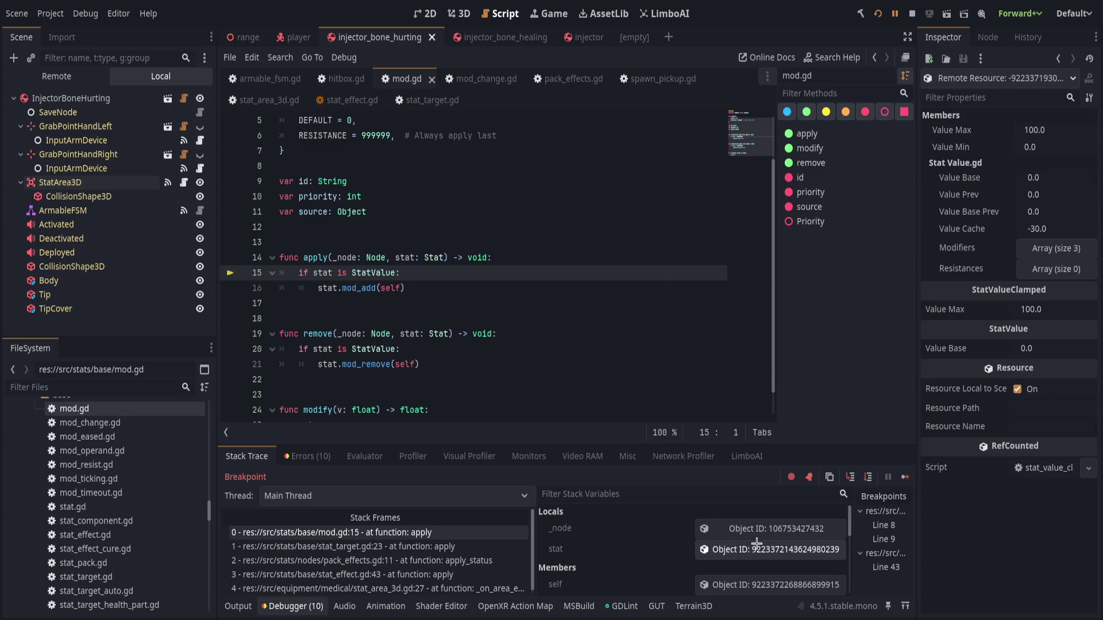
pyautogui.click(1040, 253)
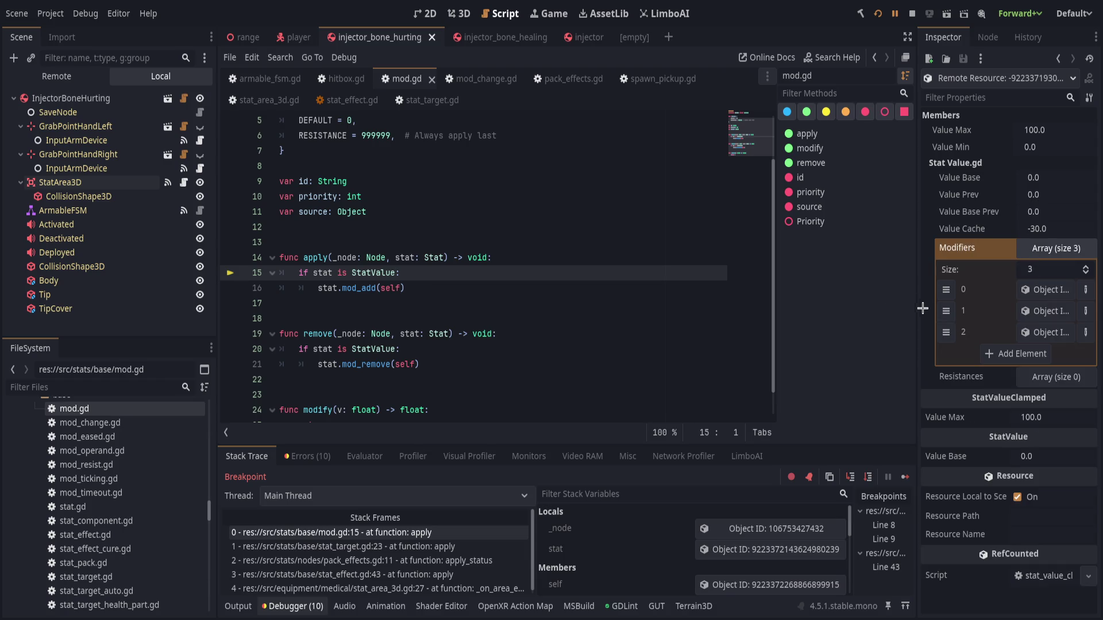
pyautogui.moveTo(918, 308); pyautogui.dragTo(781, 308)
pyautogui.click(994, 288)
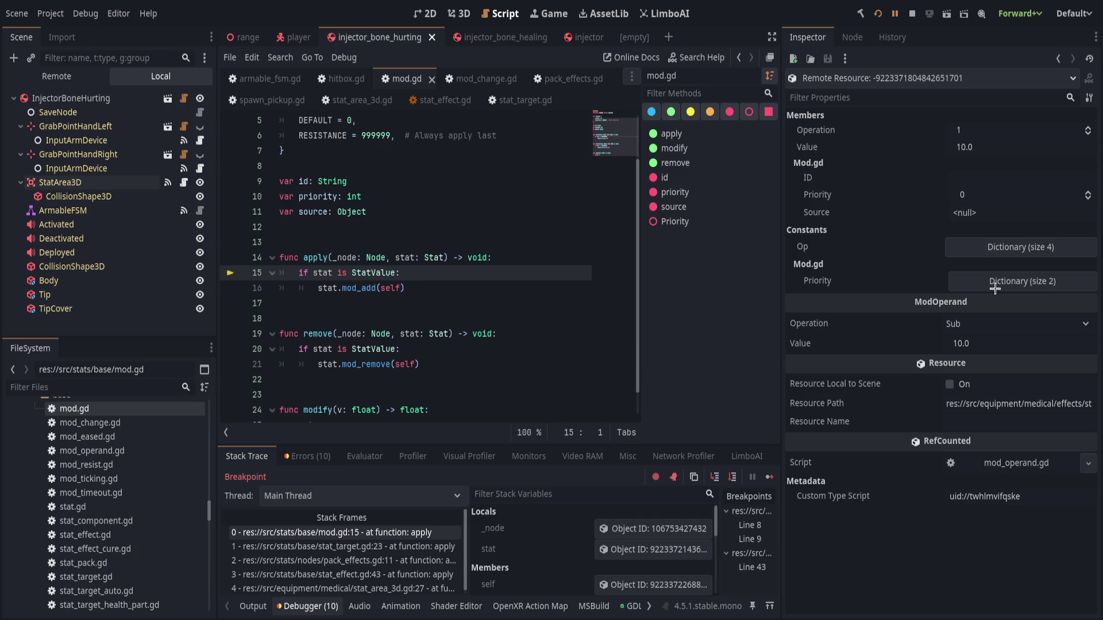
pyautogui.click(1008, 239)
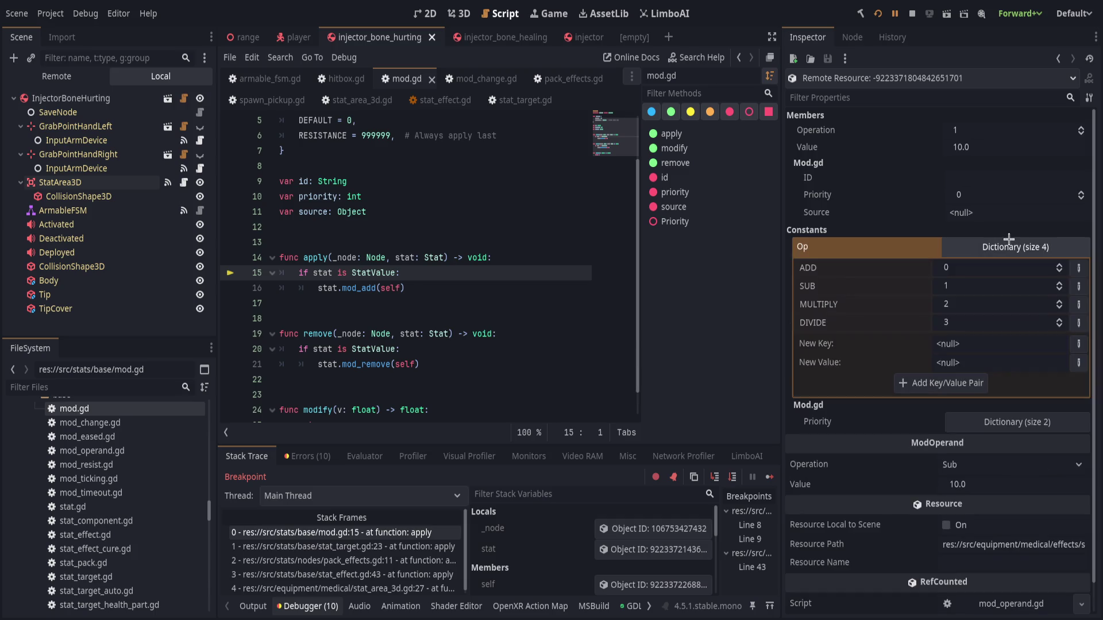
pyautogui.click(1008, 239)
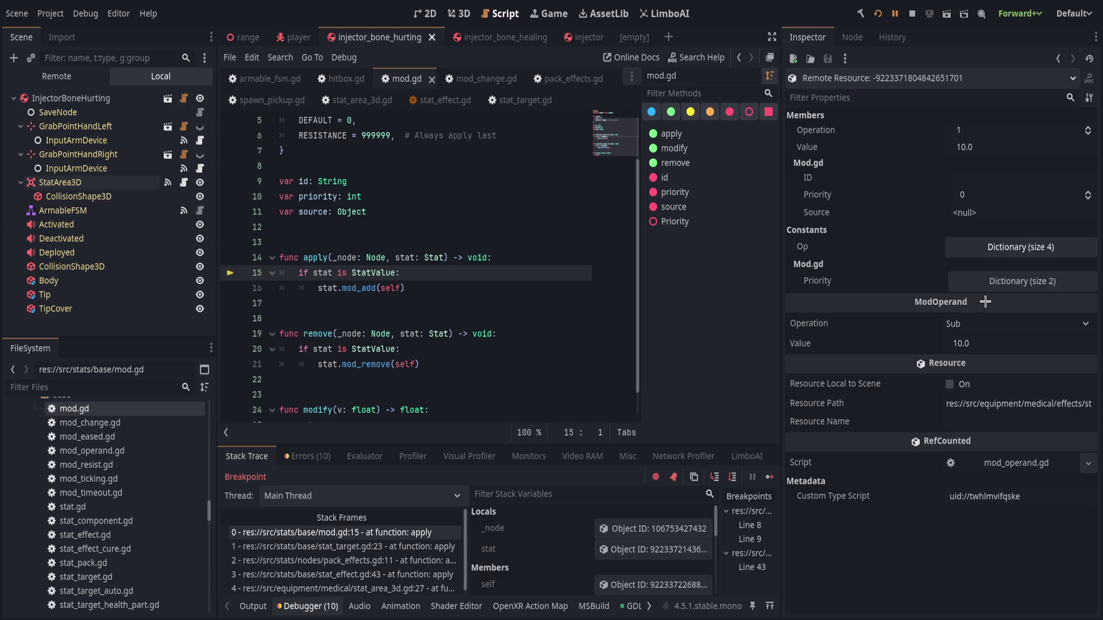
# Review StatArea3D's effect targets in the Inspector, then select the stat_target.gd caller frame.
pyautogui.click(58, 183)
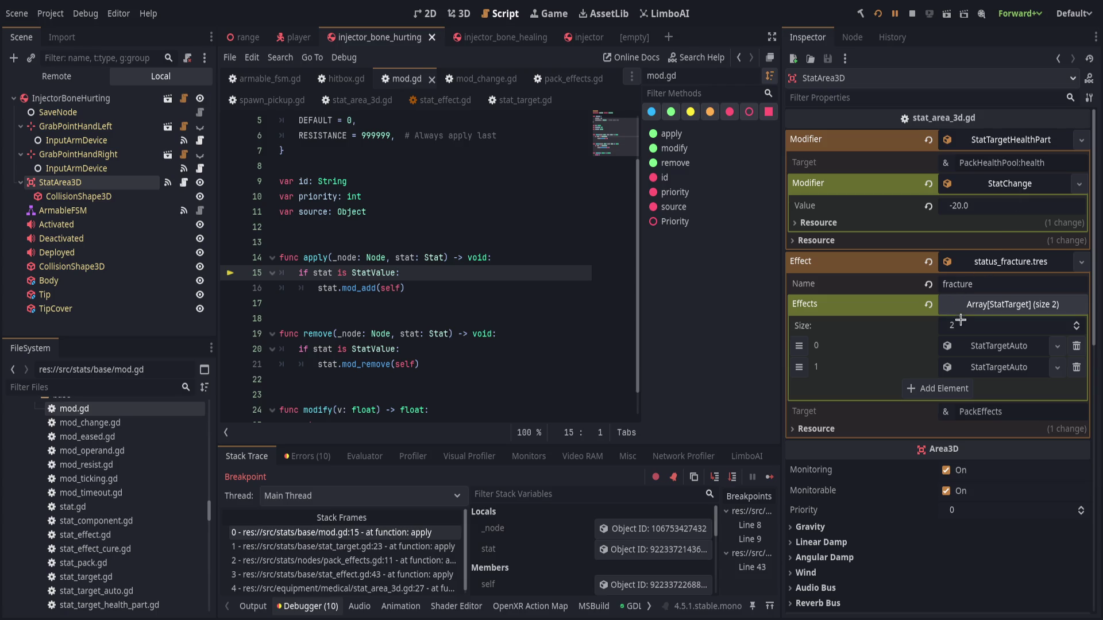
pyautogui.click(999, 366)
pyautogui.click(982, 343)
pyautogui.click(982, 344)
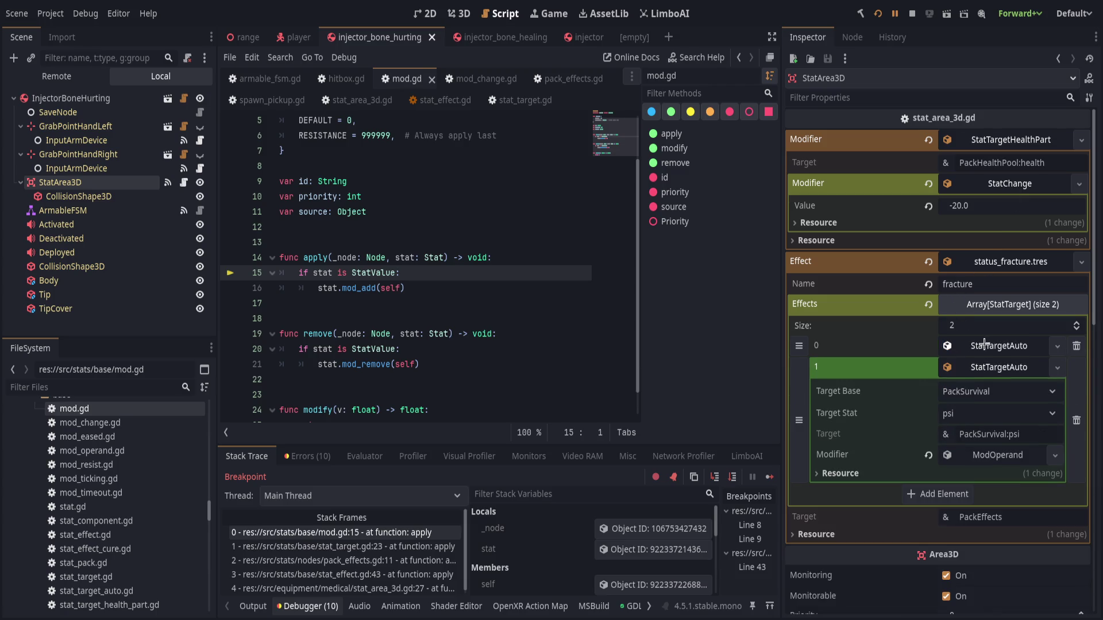
pyautogui.click(995, 368)
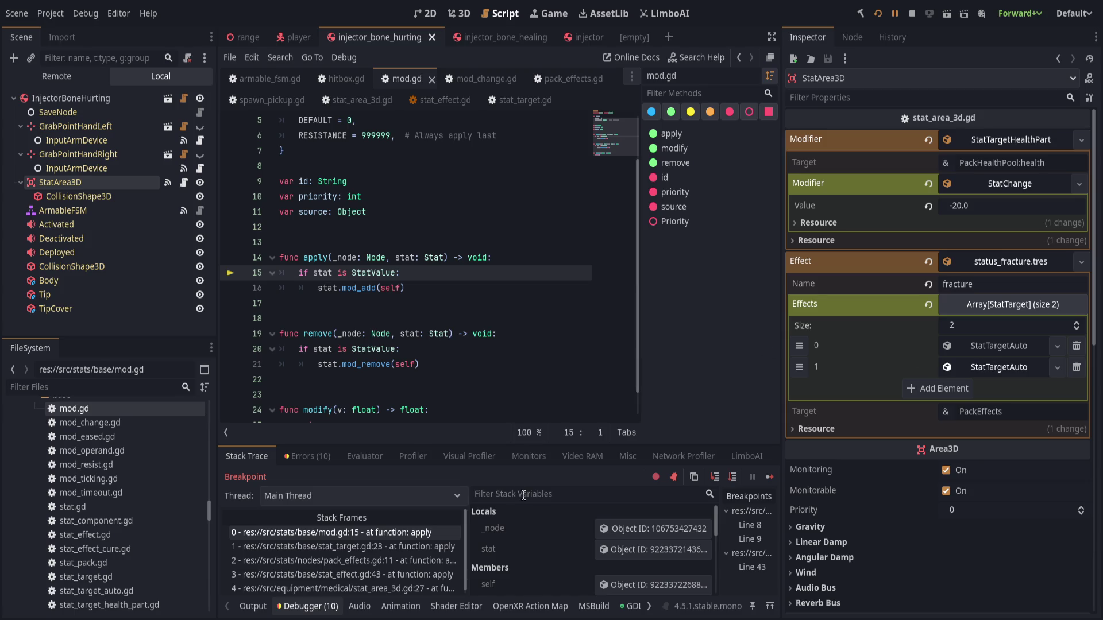
pyautogui.scroll(-1, 408, 516)
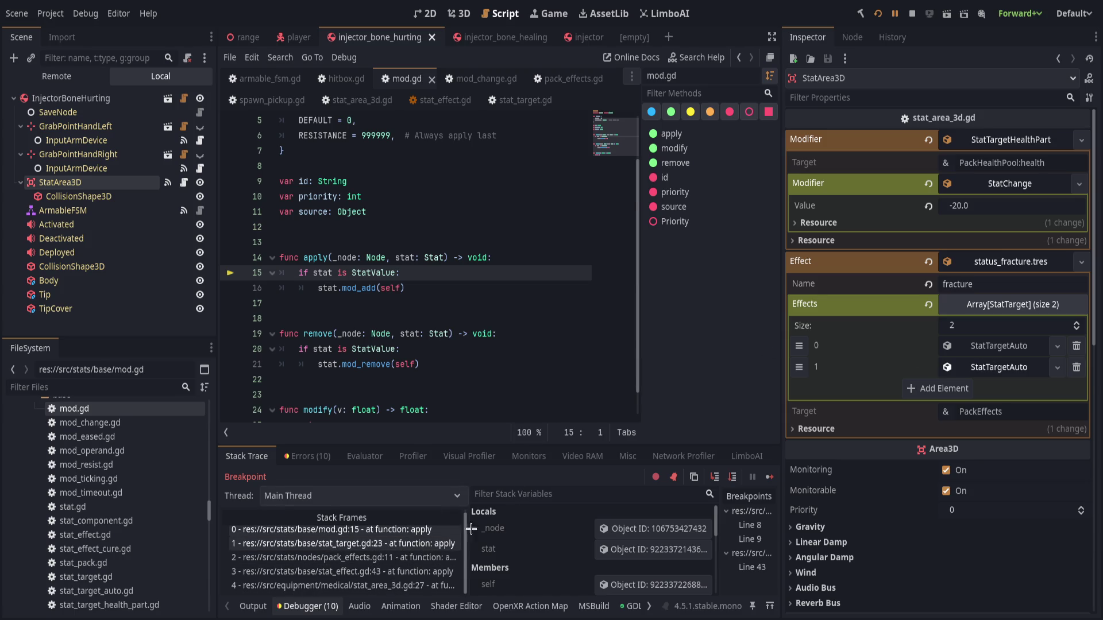
pyautogui.click(424, 543)
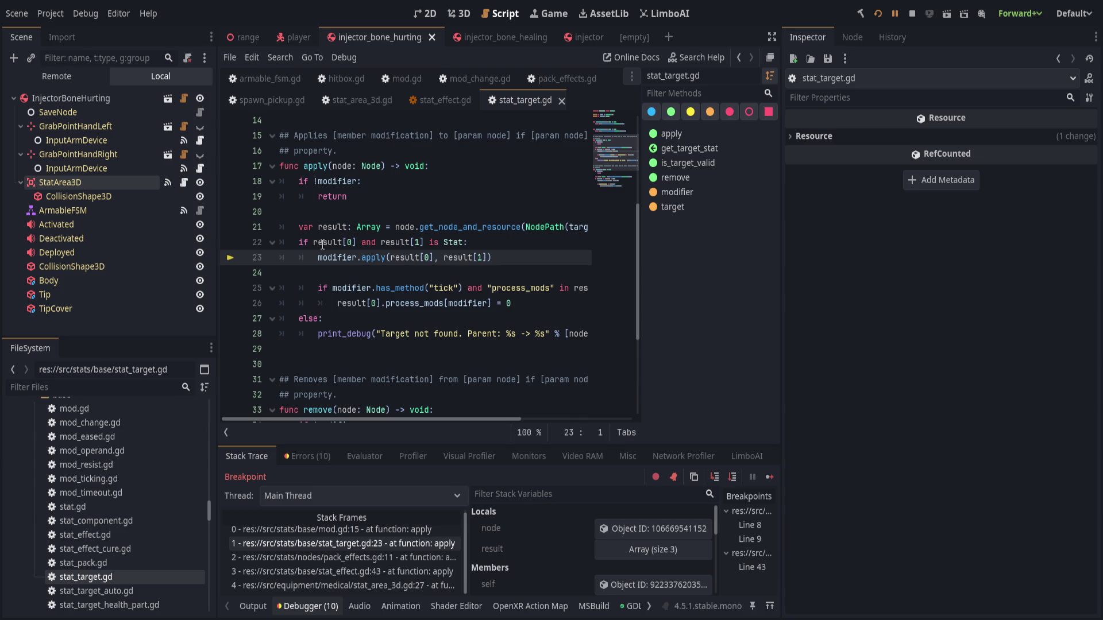
# Step out from mod.gd to stat_area_3d.gd and add a breakpoint on line 19.
pyautogui.scroll(2, 407, 302)
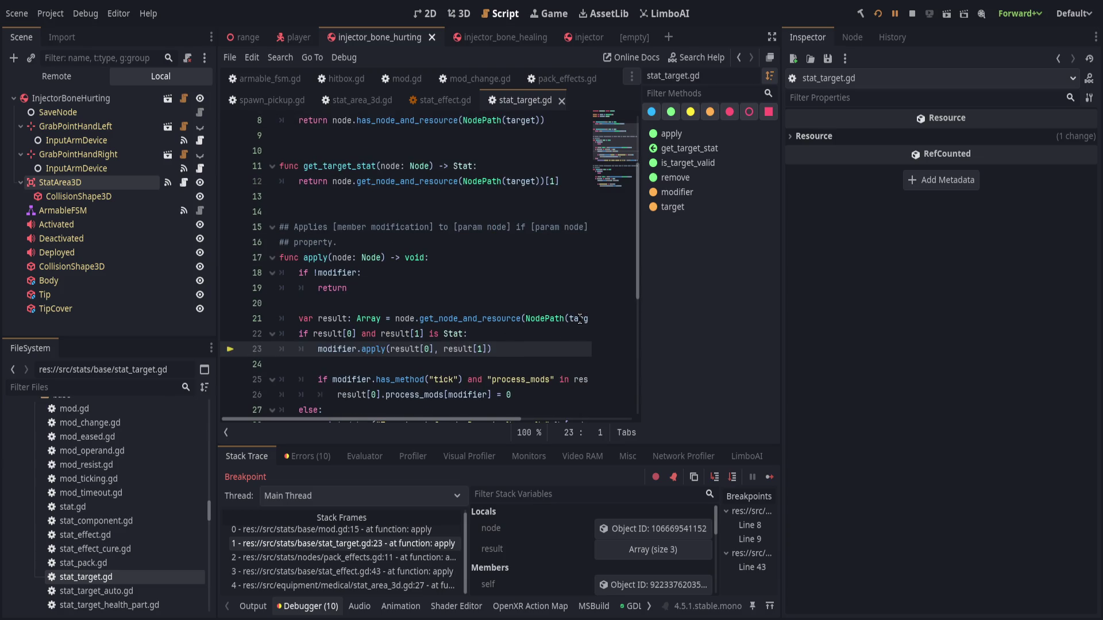
pyautogui.click(730, 479)
pyautogui.click(731, 480)
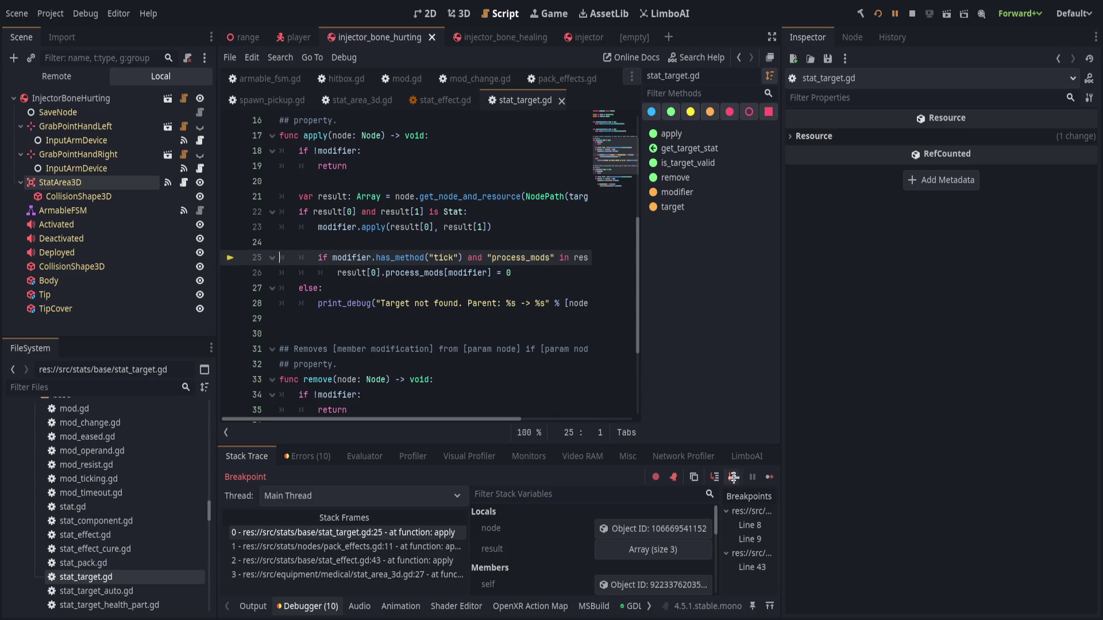
pyautogui.click(732, 477)
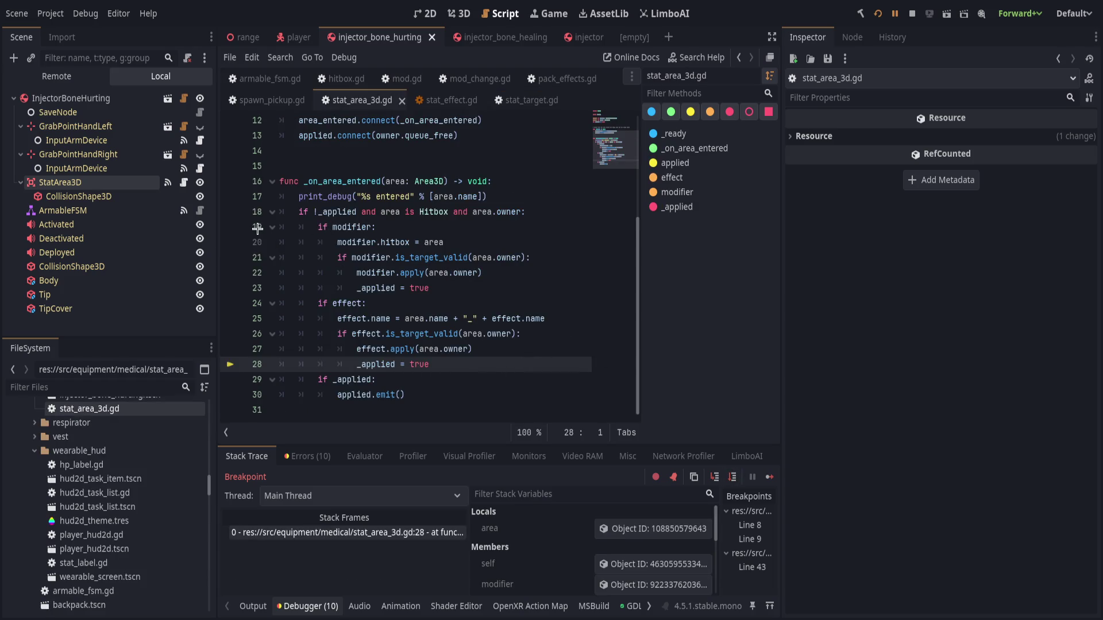
pyautogui.click(229, 227)
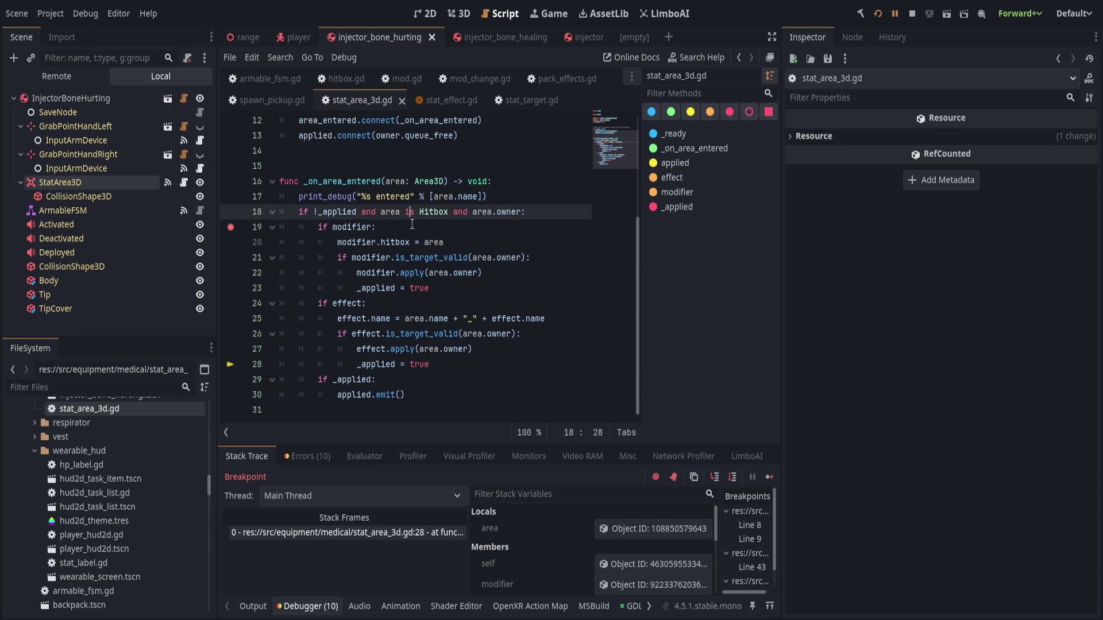
pyautogui.click(410, 227)
pyautogui.scroll(-3, 546, 541)
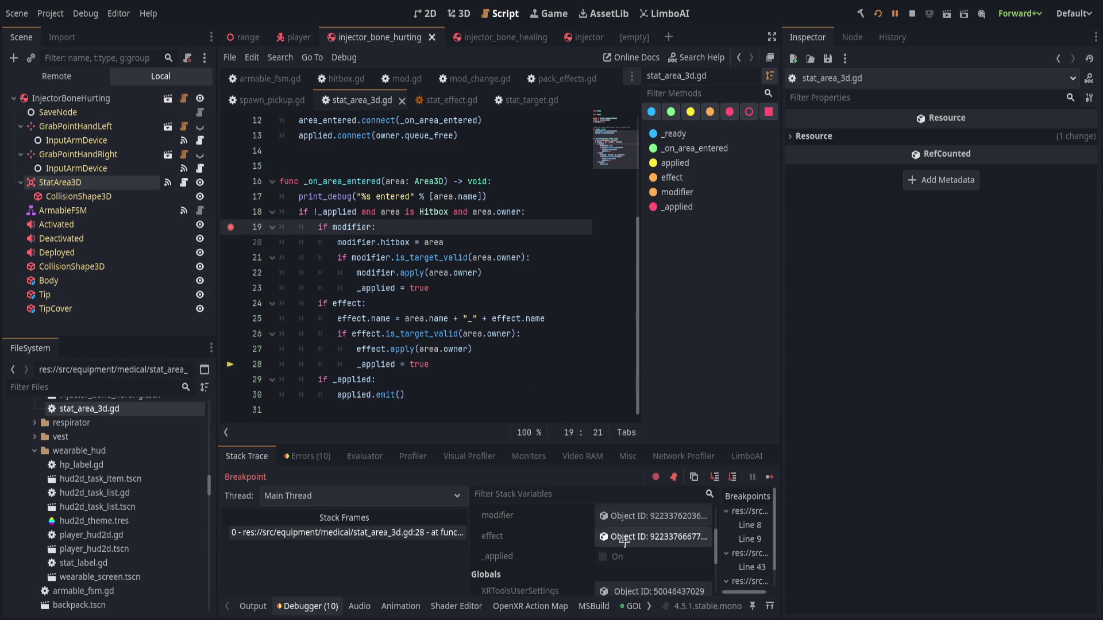
# Inspect the Body_fracture effect, the modifier and its hitbox, then resume the game.
pyautogui.click(626, 536)
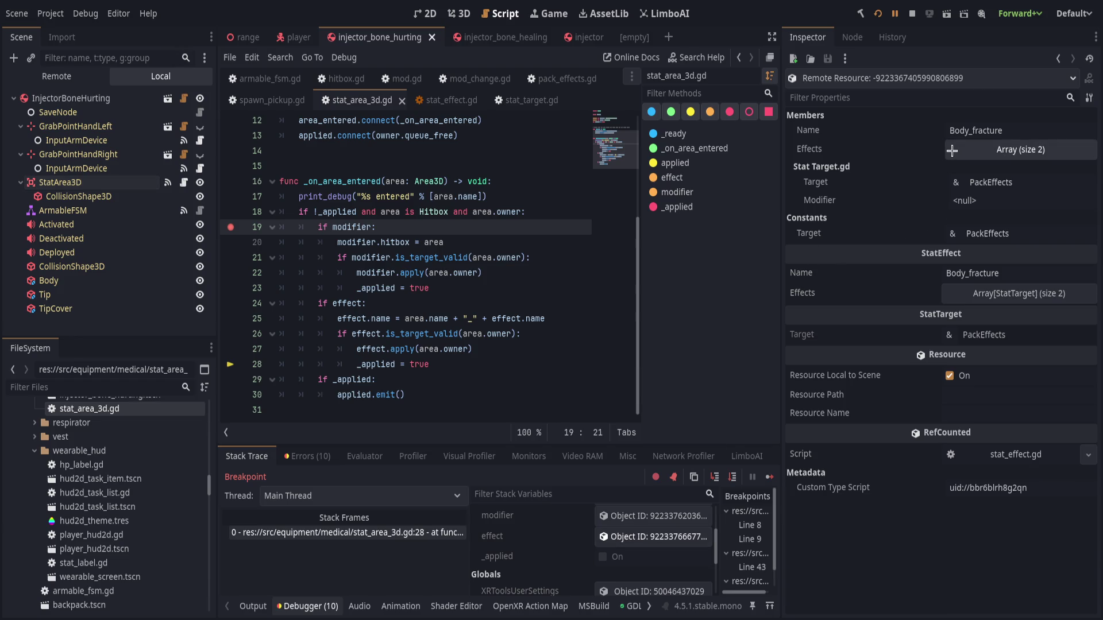
pyautogui.click(952, 151)
pyautogui.click(951, 151)
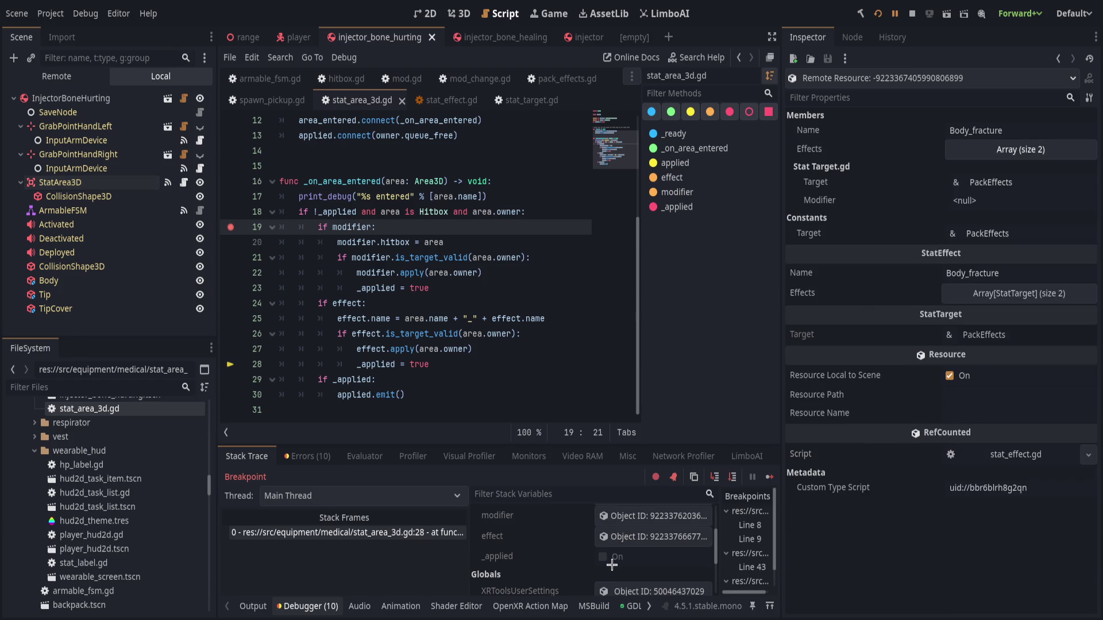
pyautogui.click(653, 516)
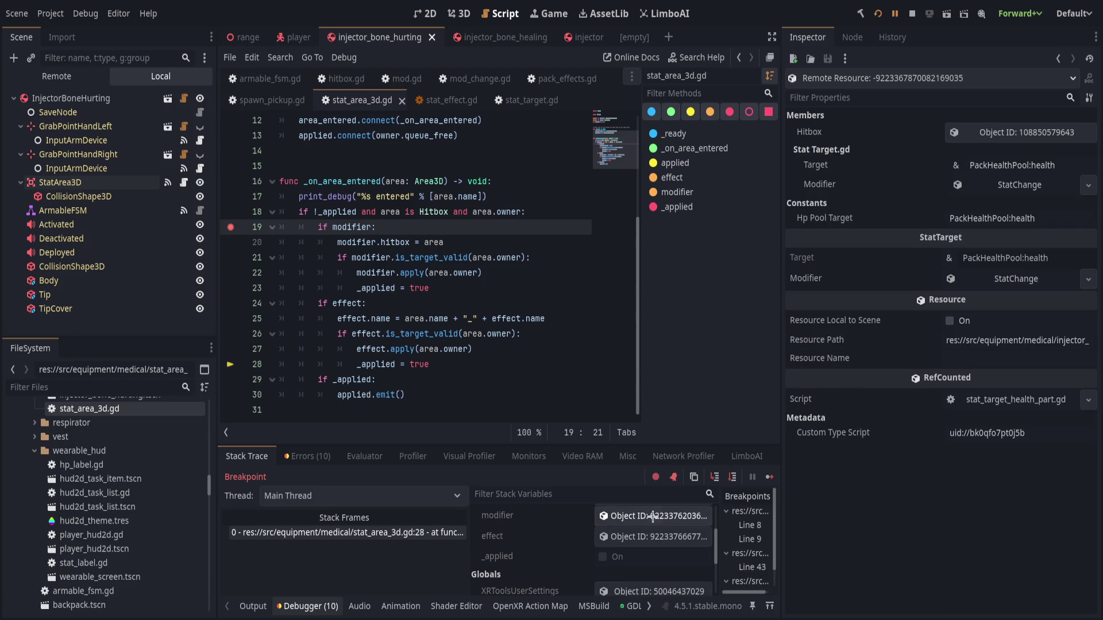
pyautogui.click(970, 133)
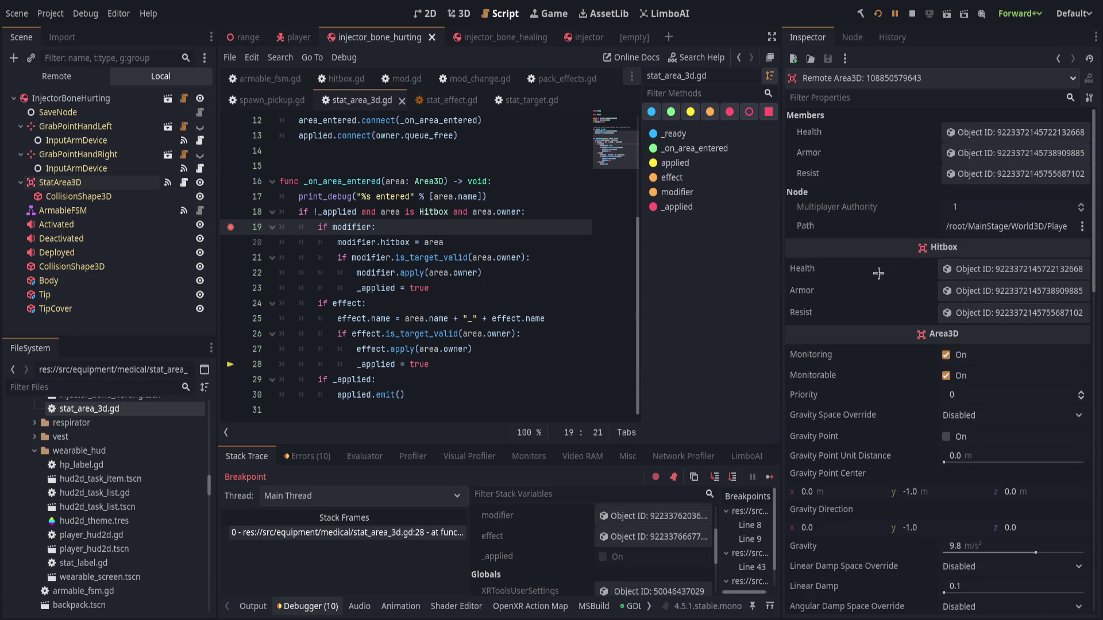
pyautogui.click(651, 517)
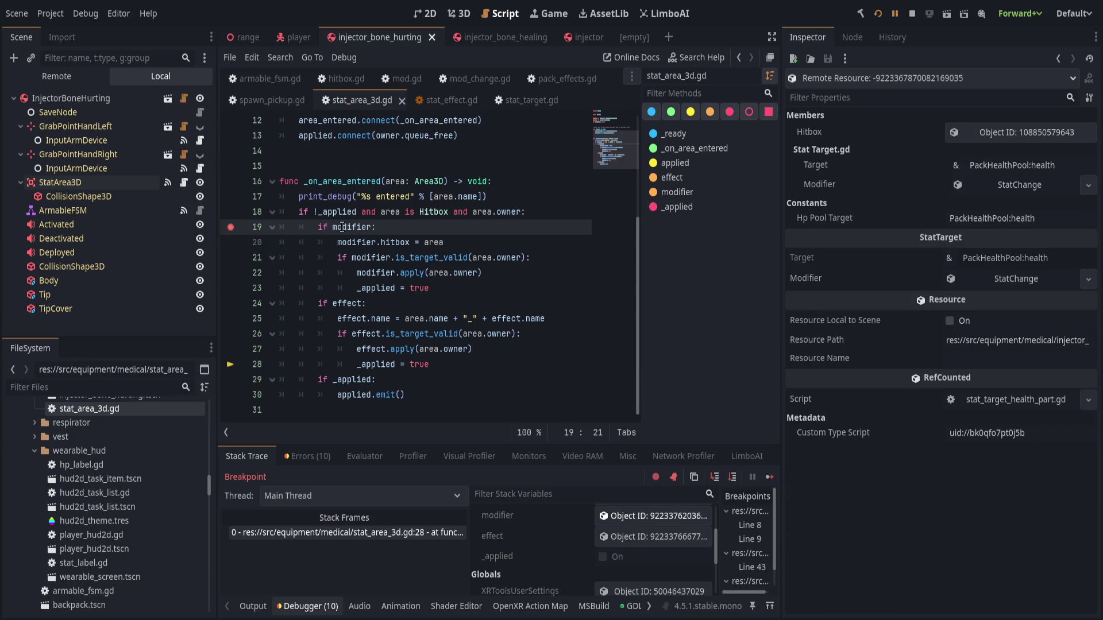
pyautogui.click(894, 14)
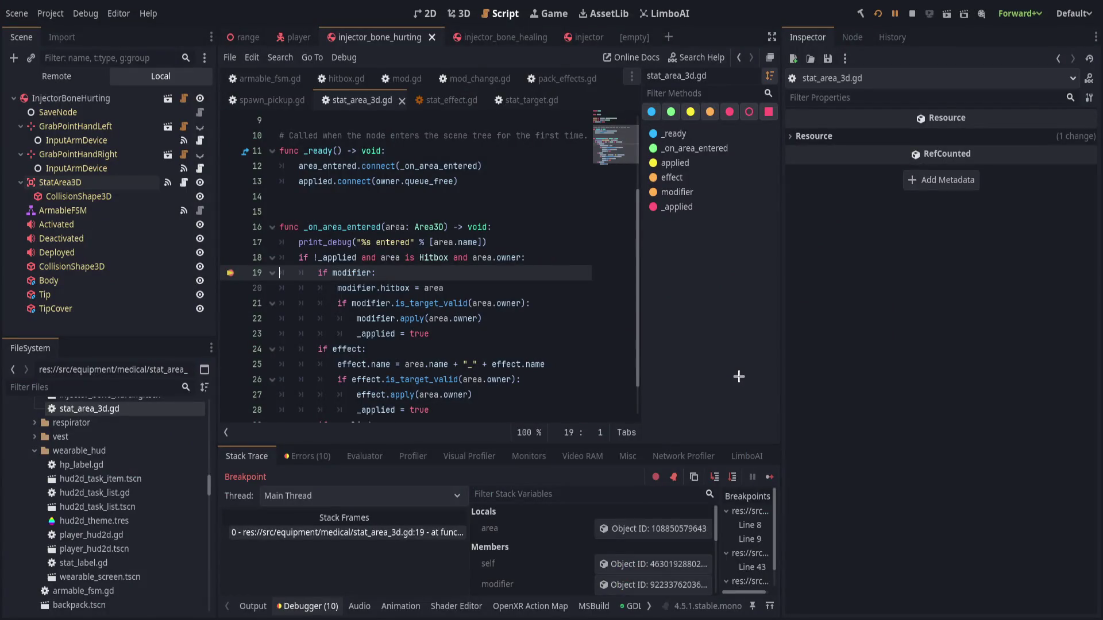
# Step through to line 24, move the stat_area_3d.gd breakpoint from line 19 to 21, and continue.
pyautogui.click(731, 477)
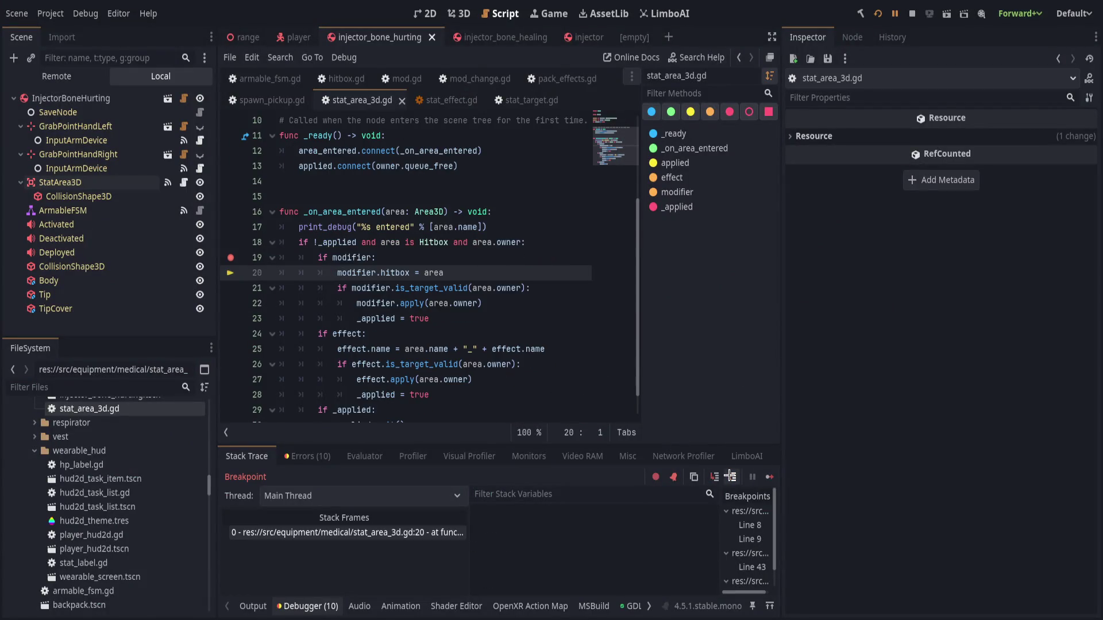
pyautogui.click(732, 478)
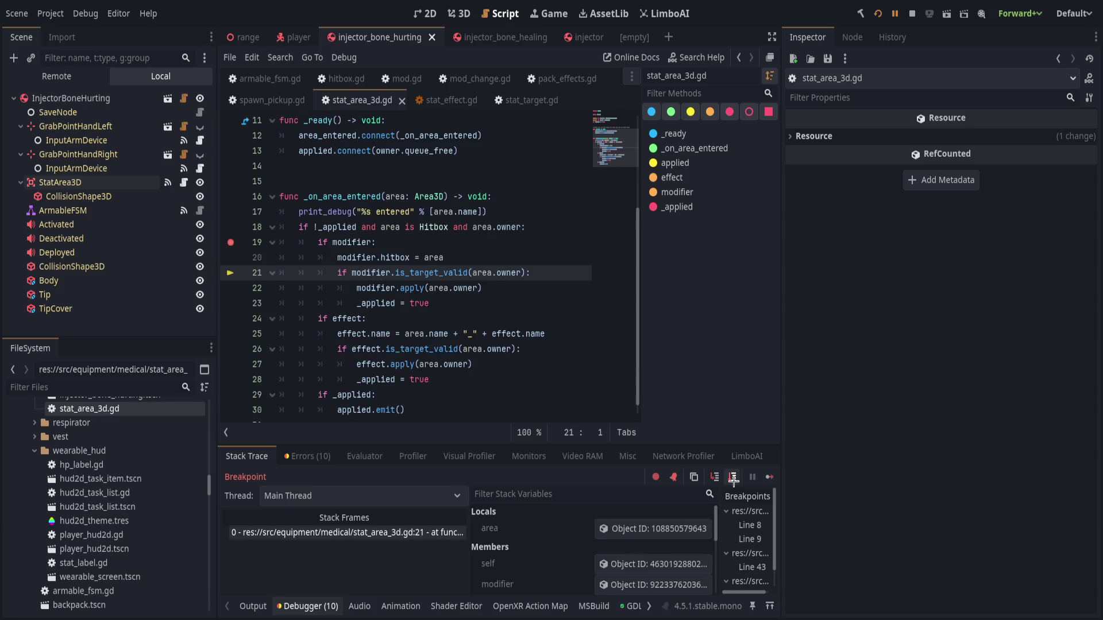
pyautogui.click(732, 478)
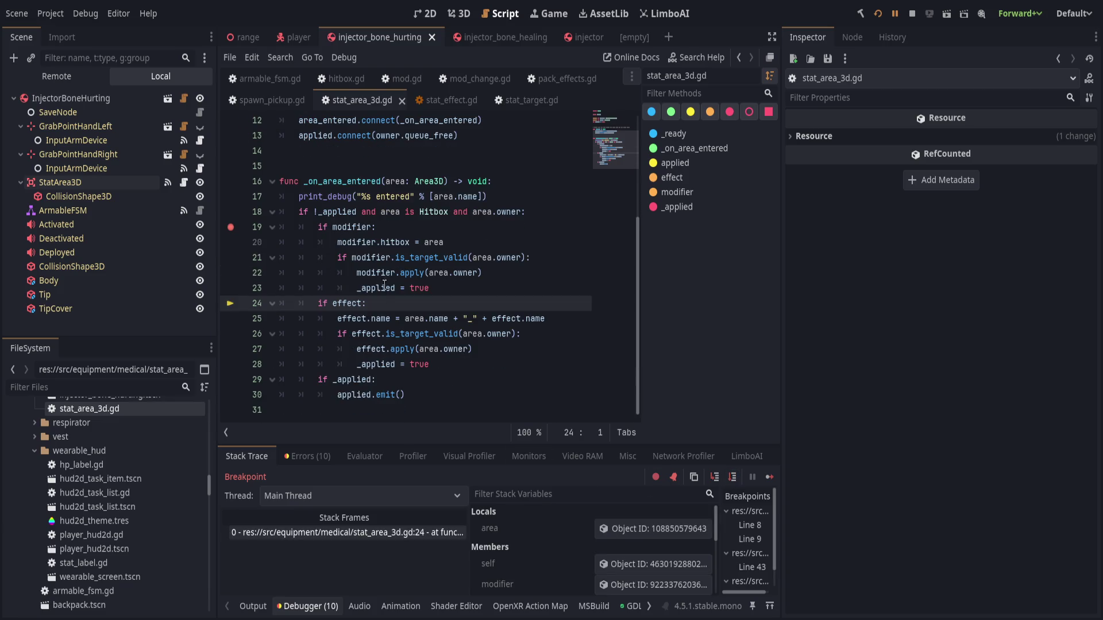
pyautogui.click(231, 257)
pyautogui.click(232, 227)
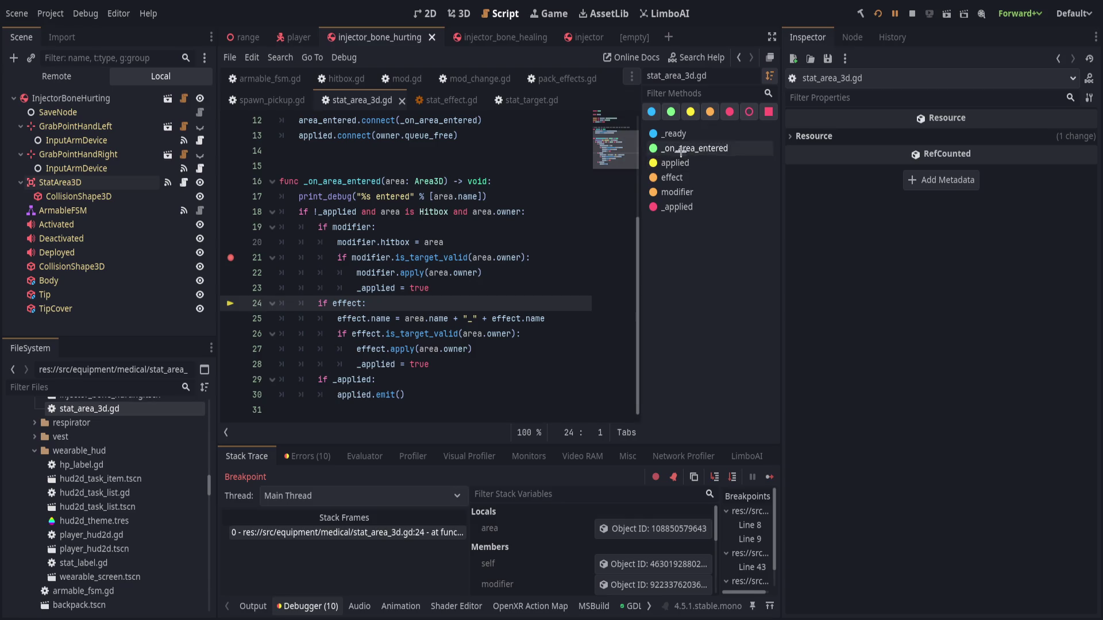
pyautogui.click(896, 13)
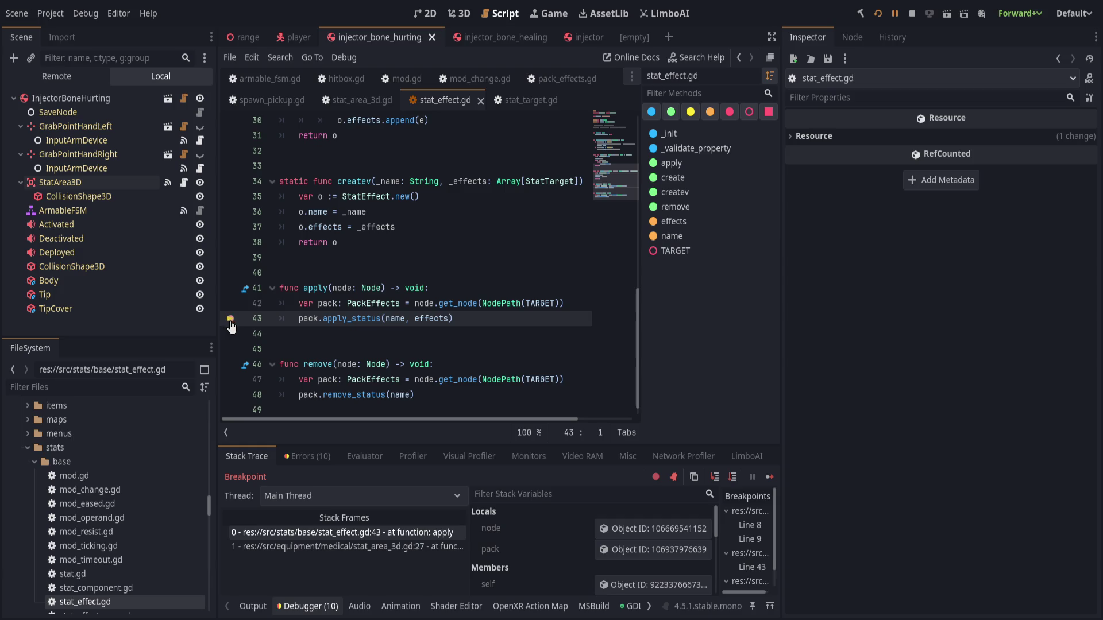
# Remove the pack_effects.gd breakpoints on lines 8 and 9, resume, then step into is_target_valid.
pyautogui.click(895, 13)
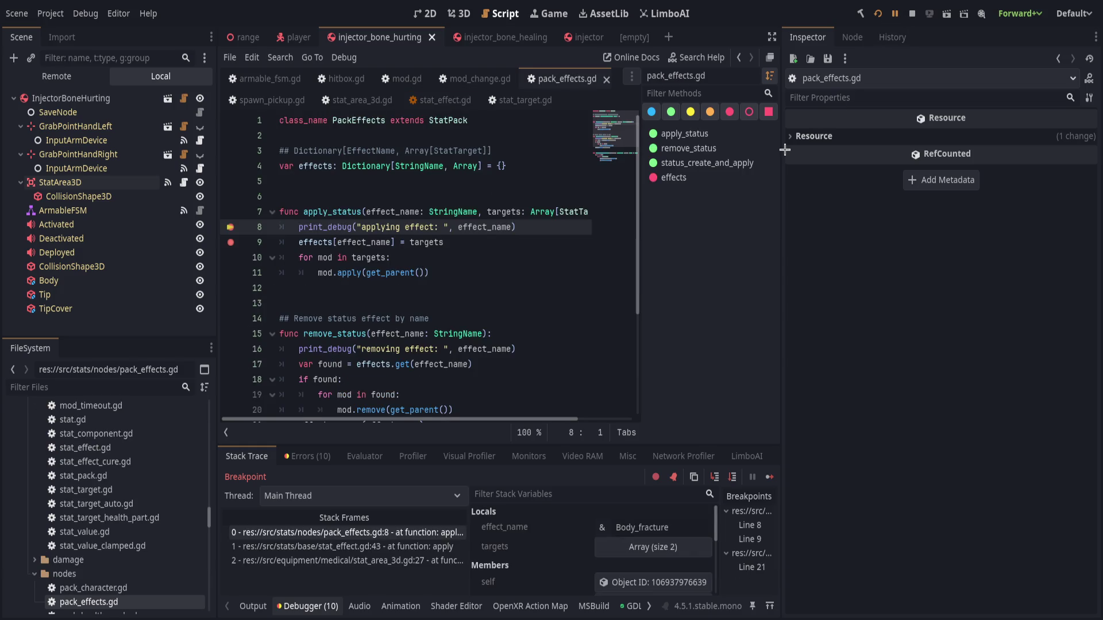
pyautogui.click(230, 226)
pyautogui.click(229, 242)
pyautogui.click(895, 13)
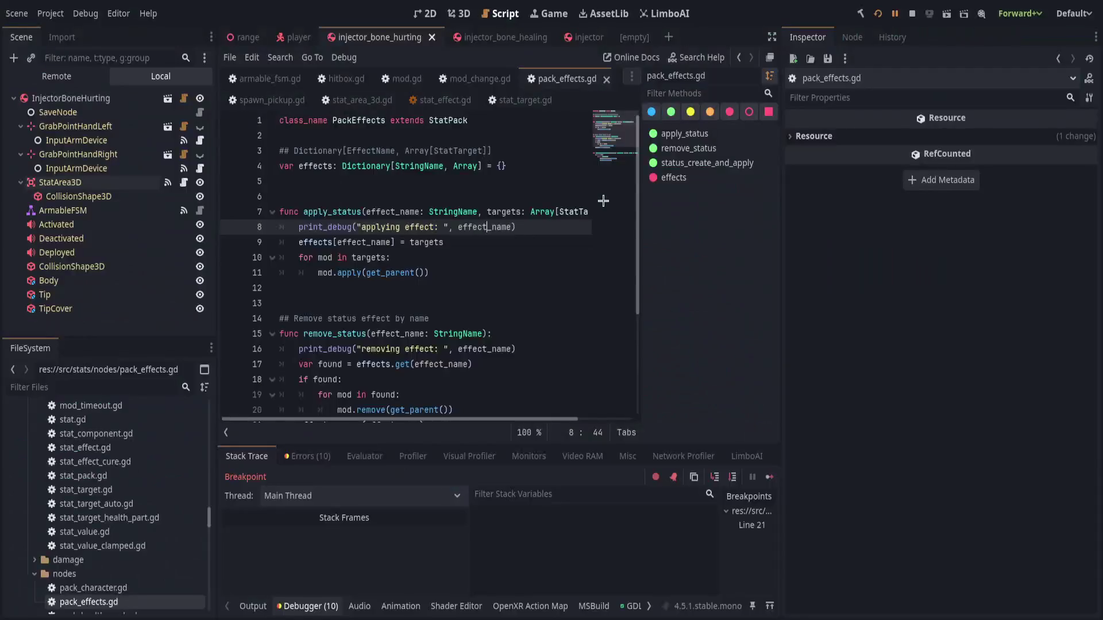
pyautogui.click(714, 477)
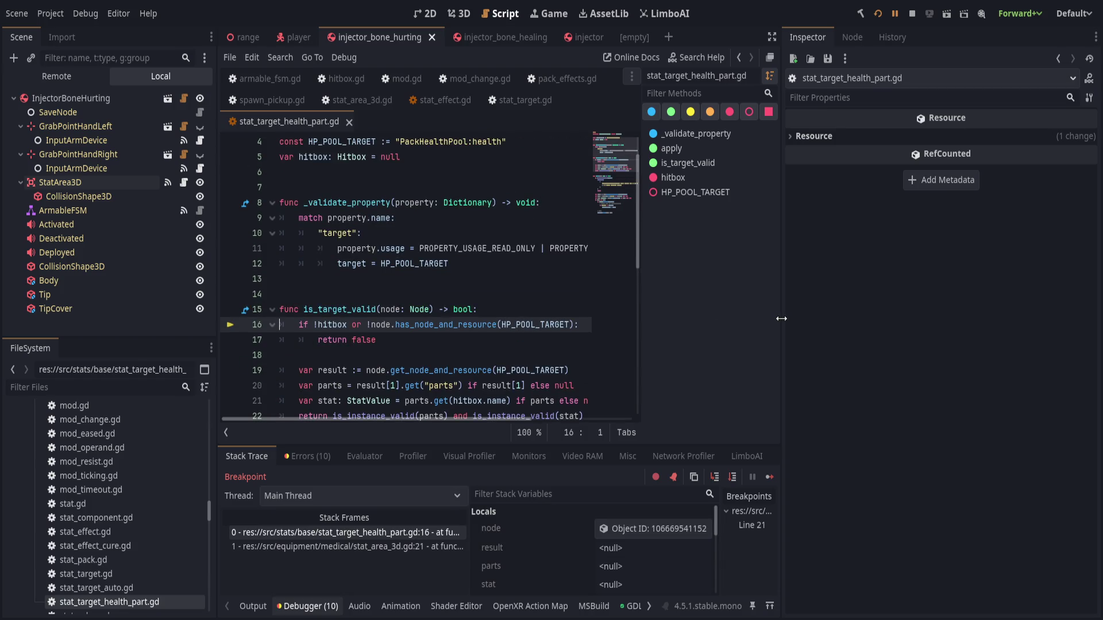
# Step over is_target_valid through lines 19, 20 and 21.
pyautogui.moveTo(781, 318); pyautogui.dragTo(978, 318)
pyautogui.scroll(-2, 661, 374)
pyautogui.scroll(-1, 678, 531)
pyautogui.scroll(-2, 677, 532)
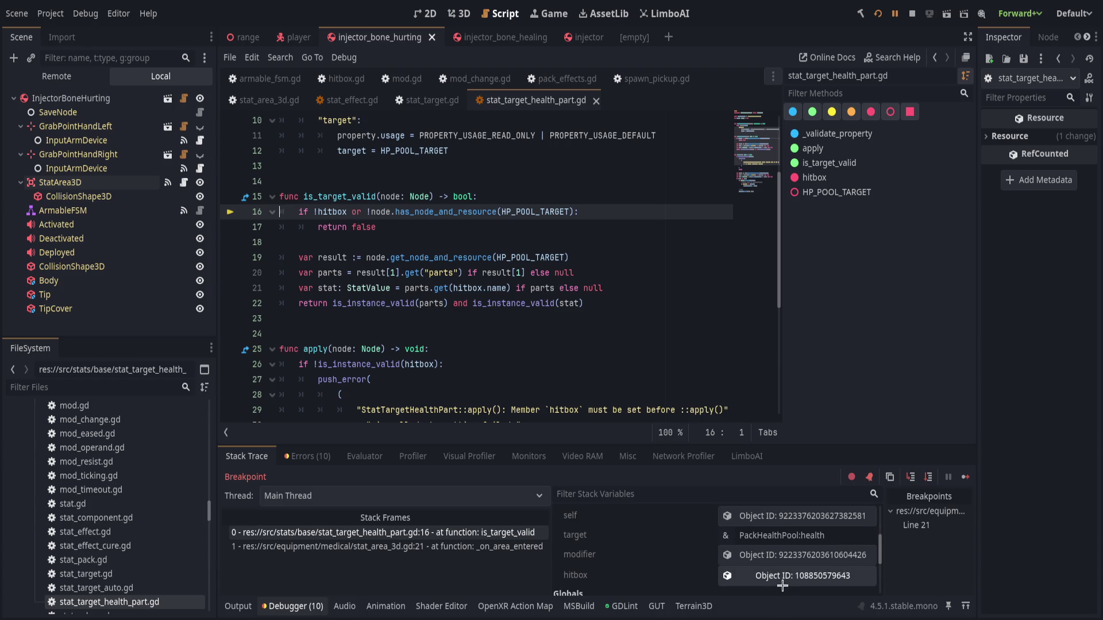
pyautogui.scroll(2, 701, 570)
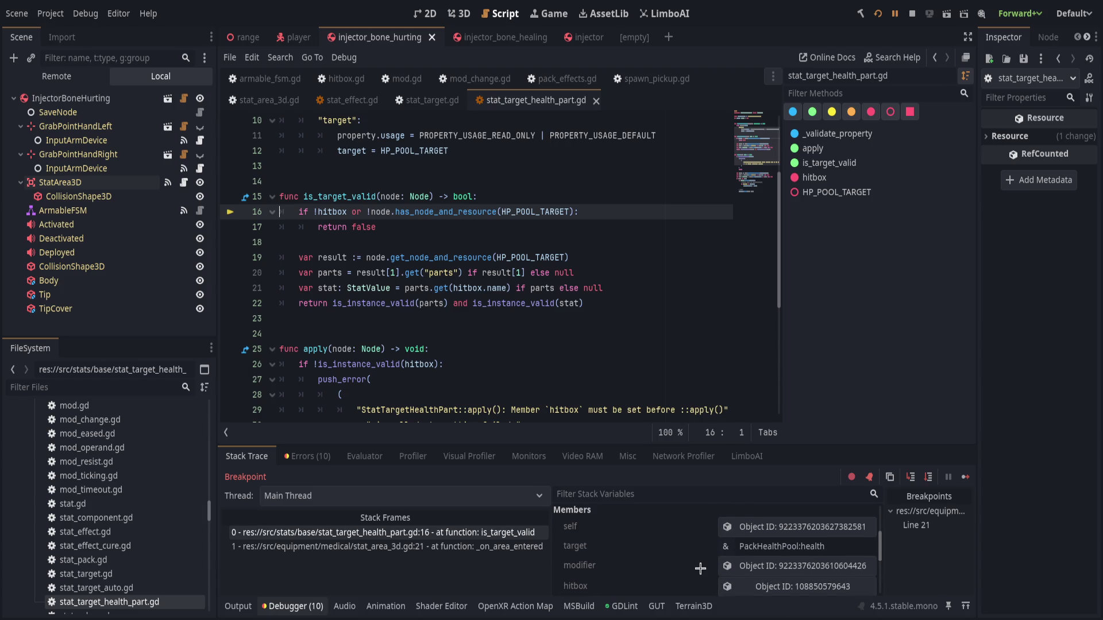
pyautogui.scroll(2, 704, 568)
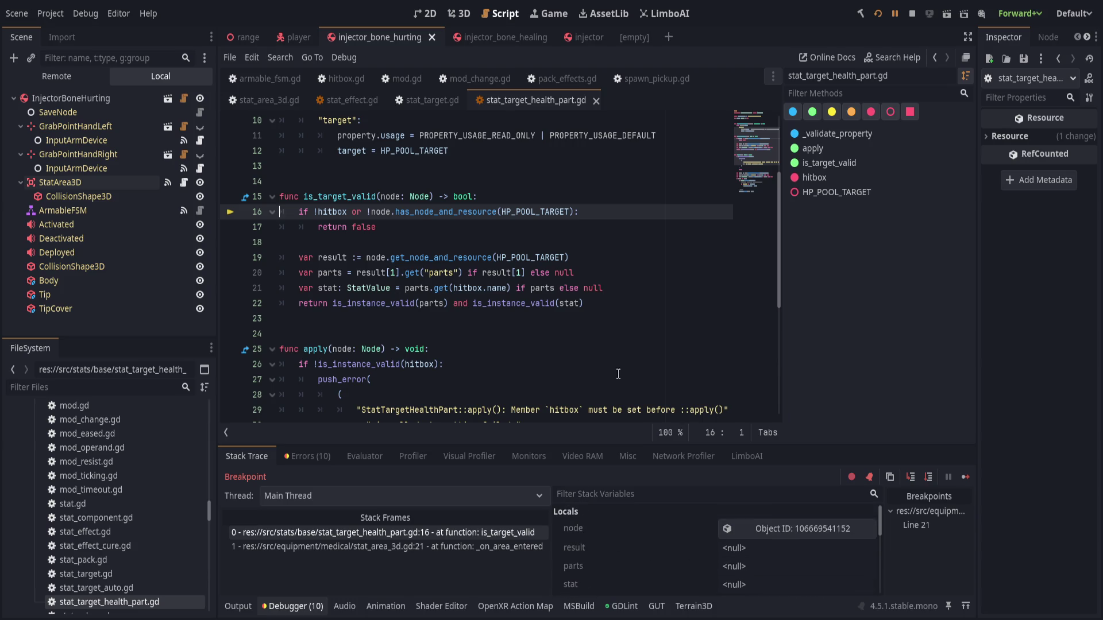
pyautogui.scroll(3, 526, 343)
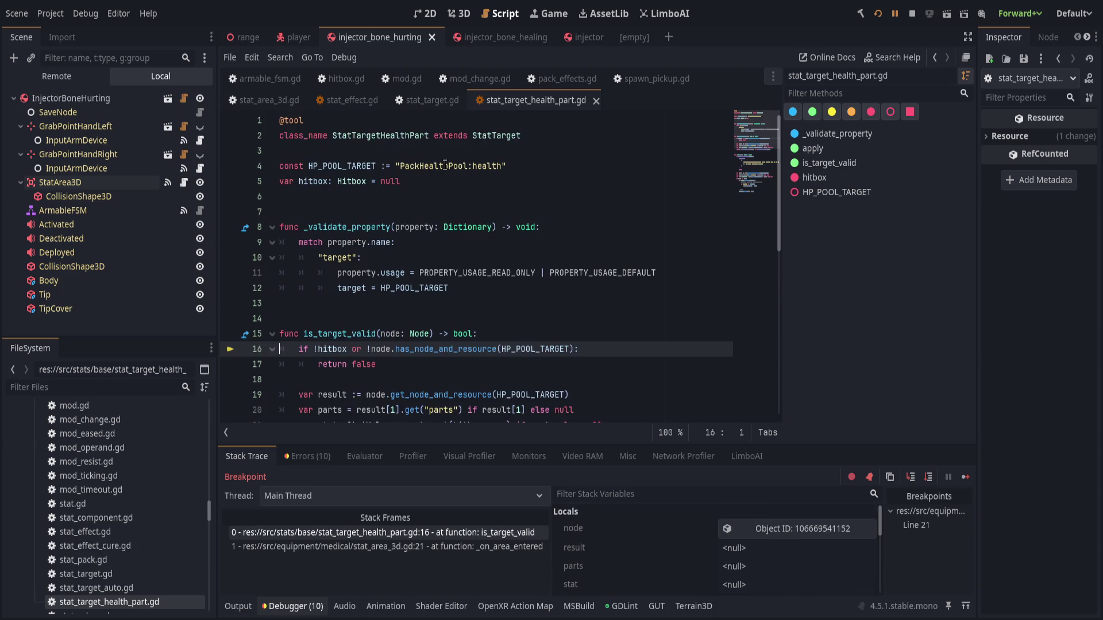
pyautogui.scroll(-2, 446, 165)
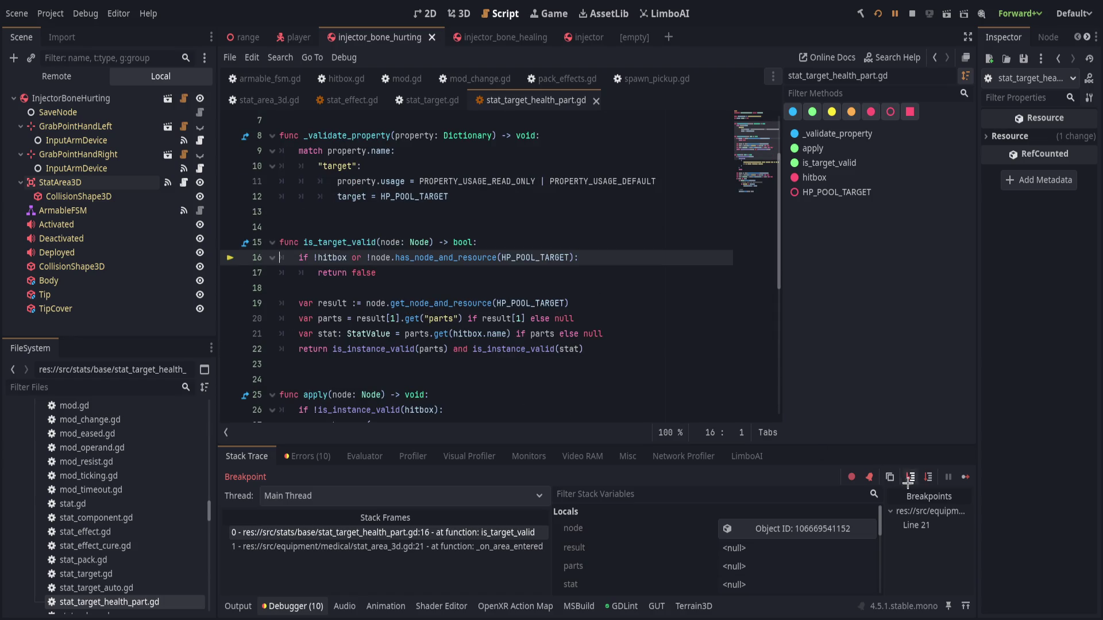
pyautogui.click(928, 479)
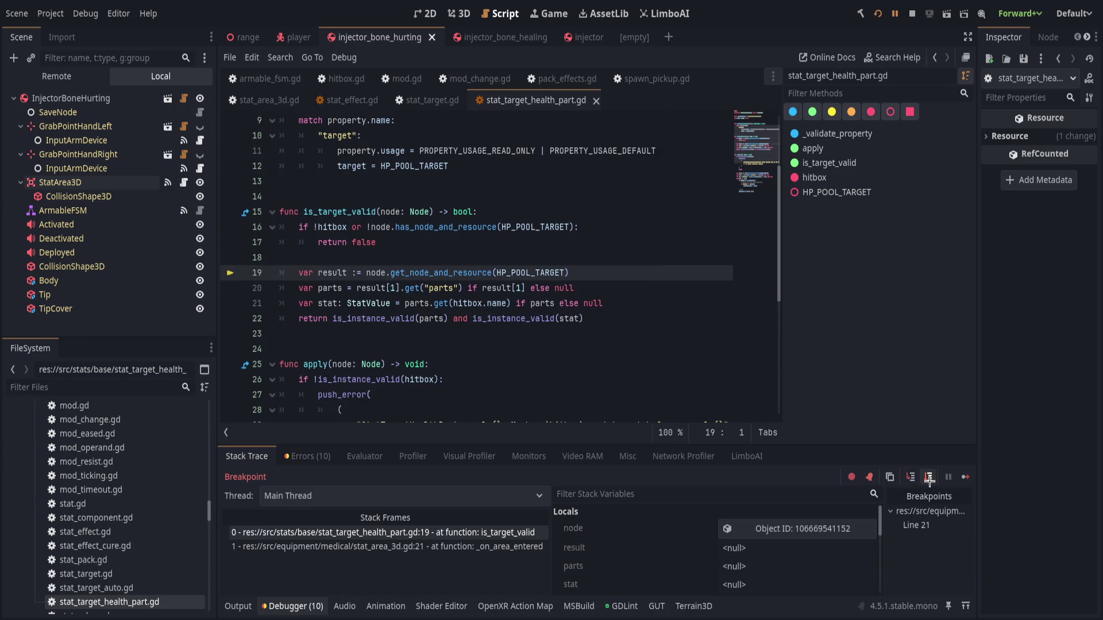
pyautogui.click(929, 479)
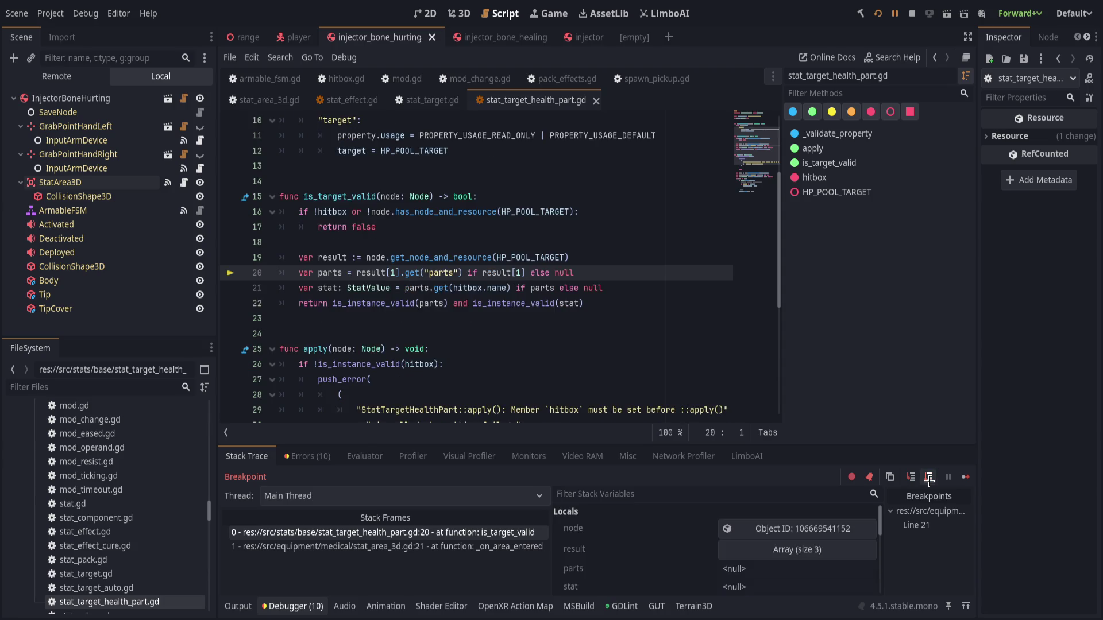
pyautogui.click(929, 479)
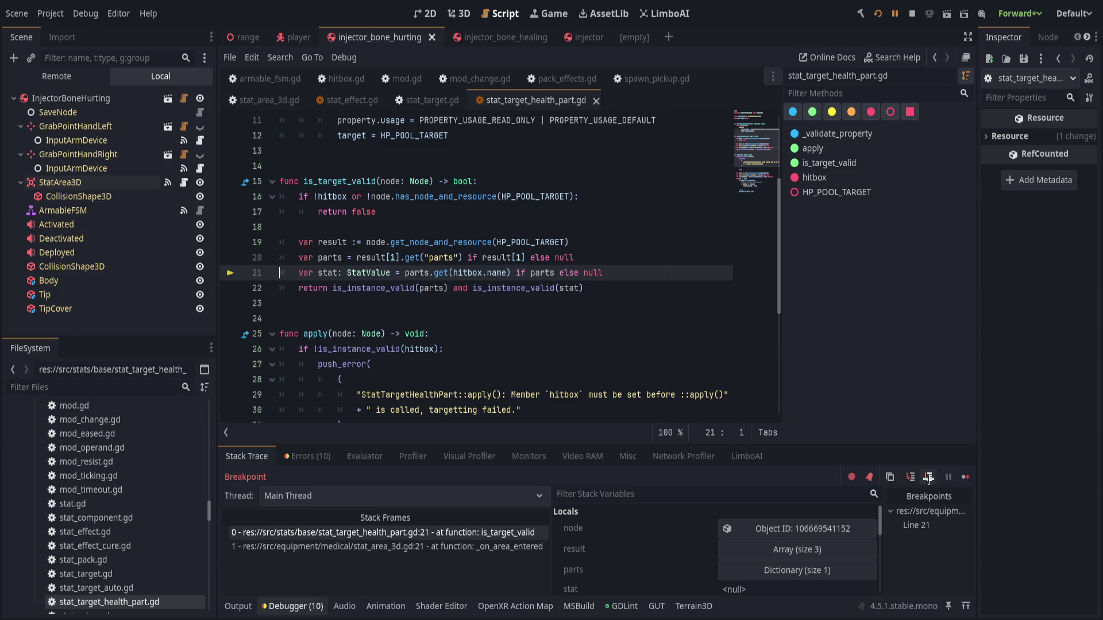
# Expand the parts dictionary in Stack Variables and inspect the hitbox object's properties.
pyautogui.click(667, 570)
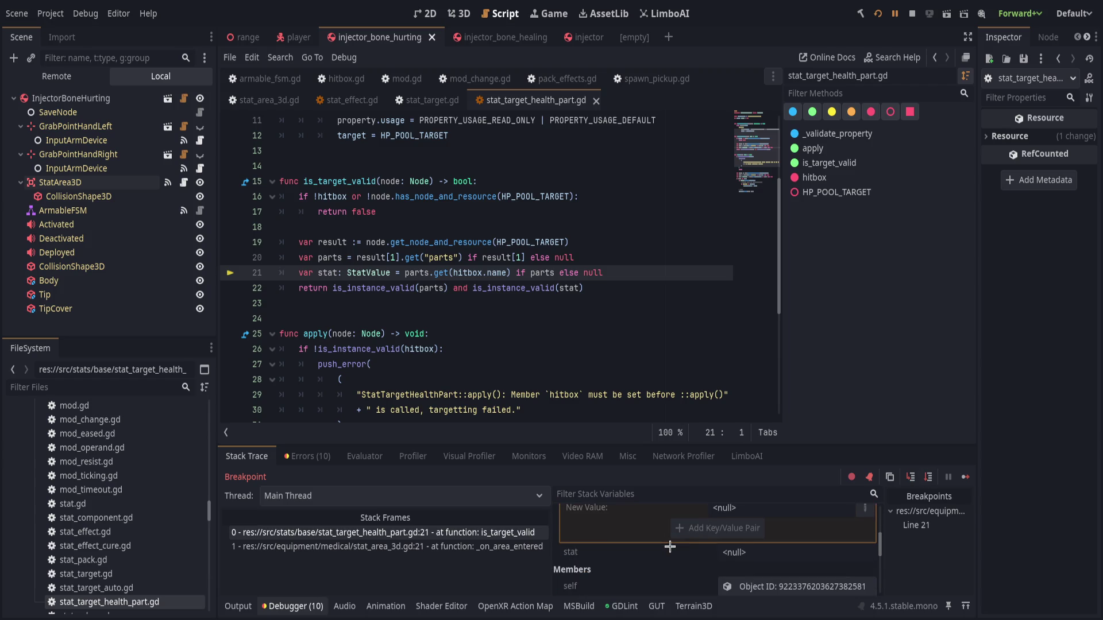
pyautogui.scroll(2, 670, 546)
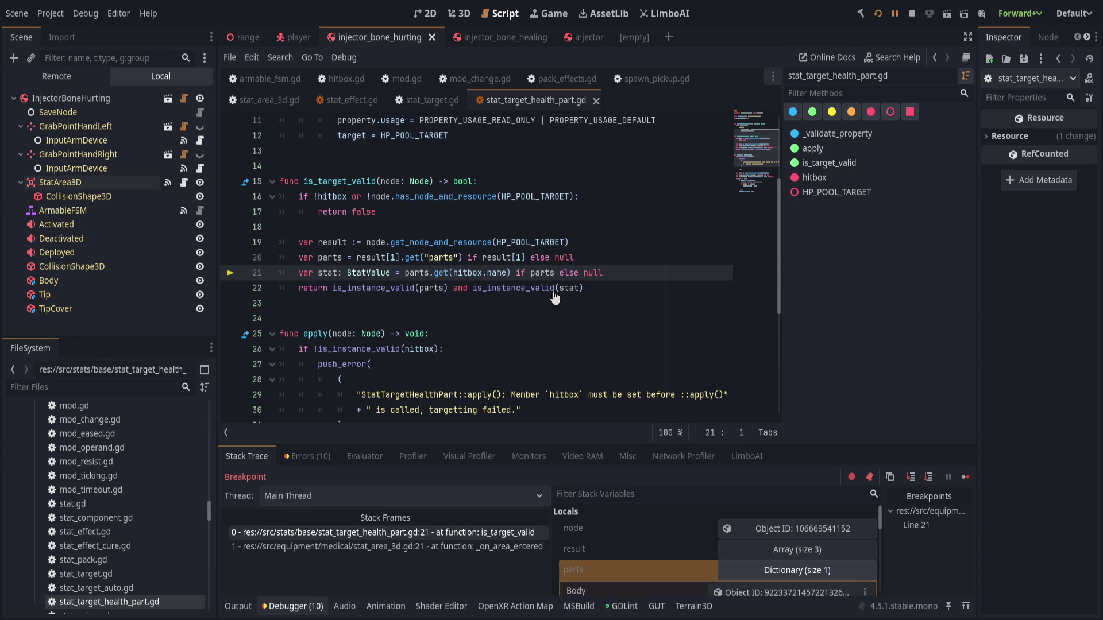
pyautogui.scroll(-5, 660, 574)
pyautogui.scroll(-3, 663, 574)
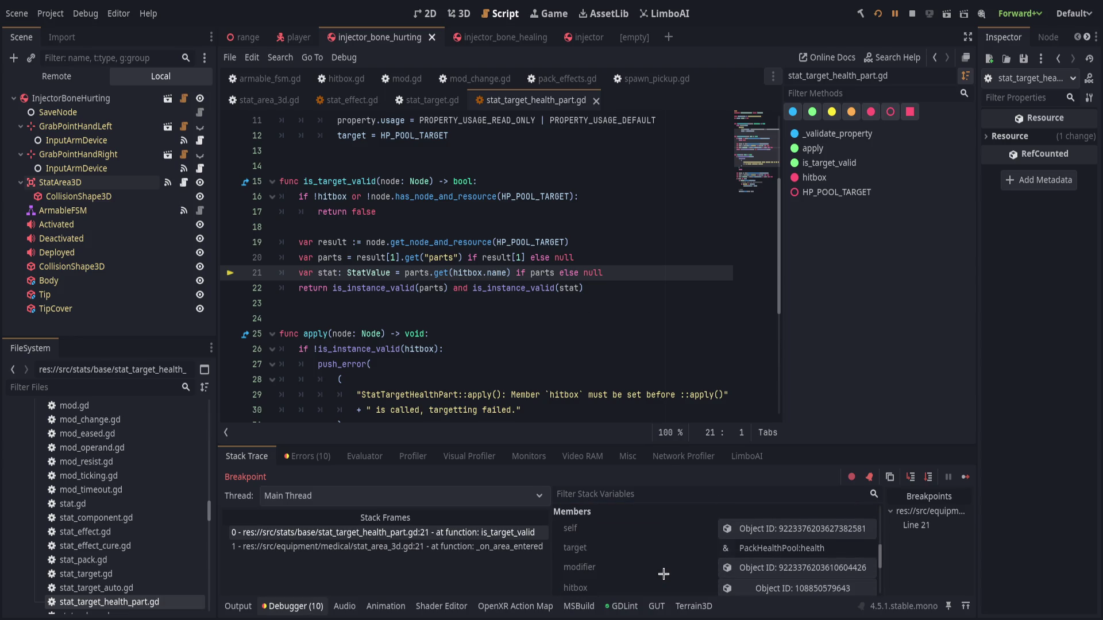
pyautogui.click(726, 565)
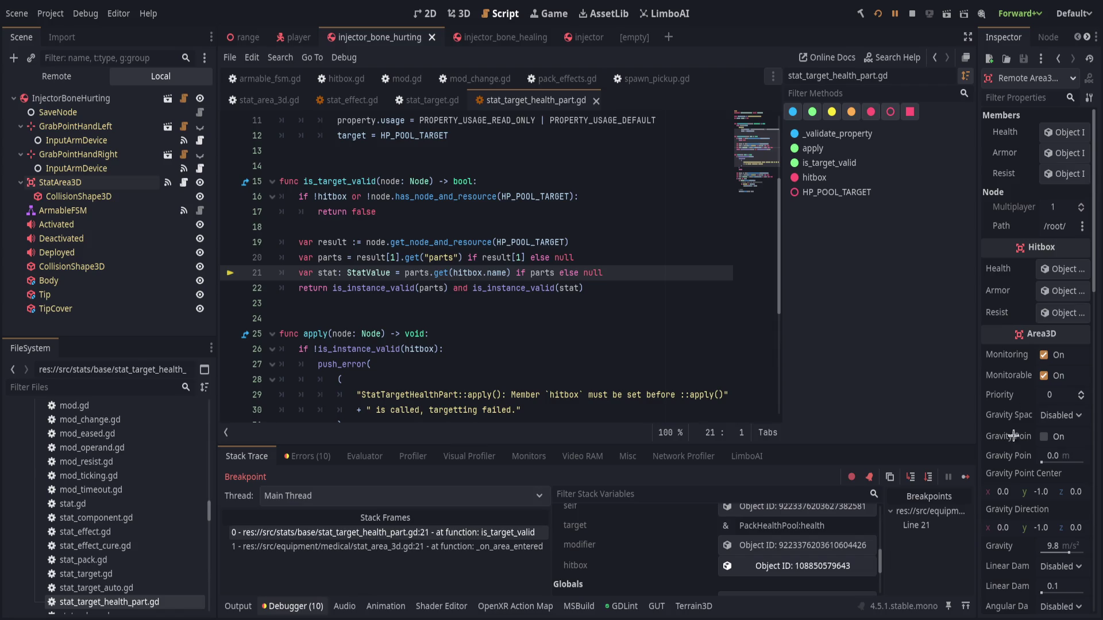
pyautogui.scroll(-8, 1002, 345)
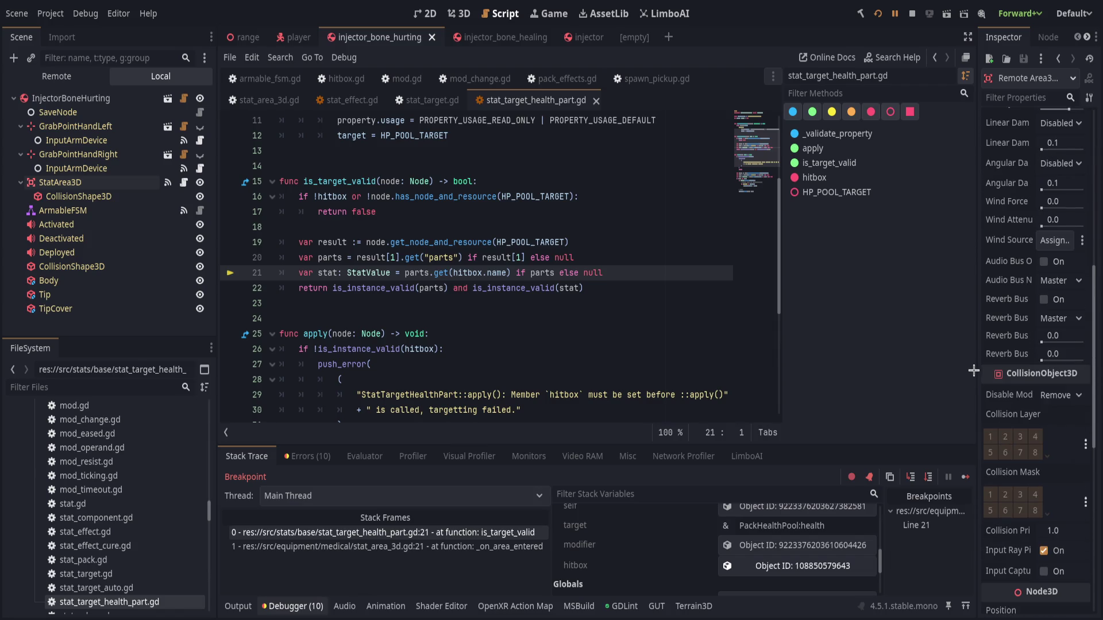
pyautogui.moveTo(975, 370); pyautogui.dragTo(882, 402)
pyautogui.scroll(6, 919, 453)
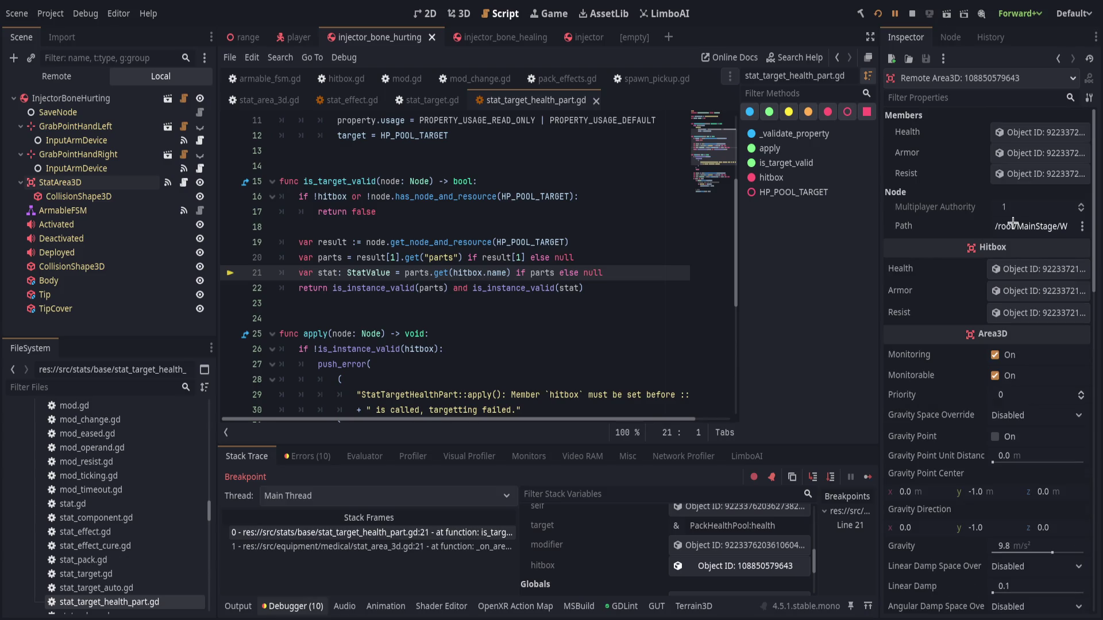
pyautogui.moveTo(881, 257)
pyautogui.mouseDown()
pyautogui.moveTo(965, 271)
pyautogui.moveTo(940, 271)
pyautogui.mouseUp()
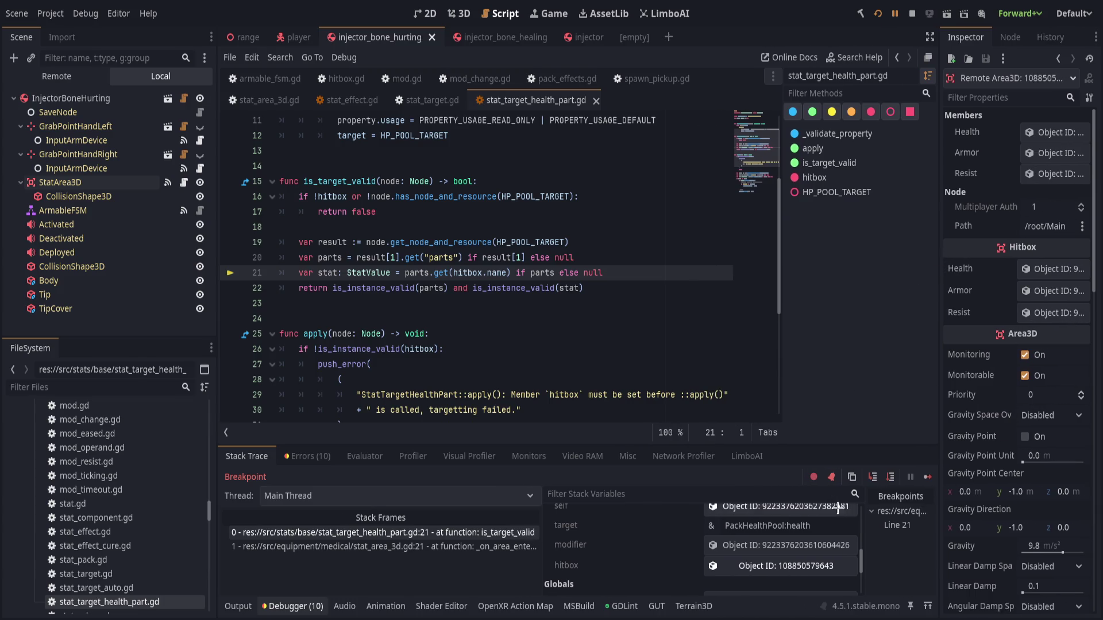
# Advance to the return on line 22 and step out to stat_area_3d.gd line 24.
pyautogui.click(891, 477)
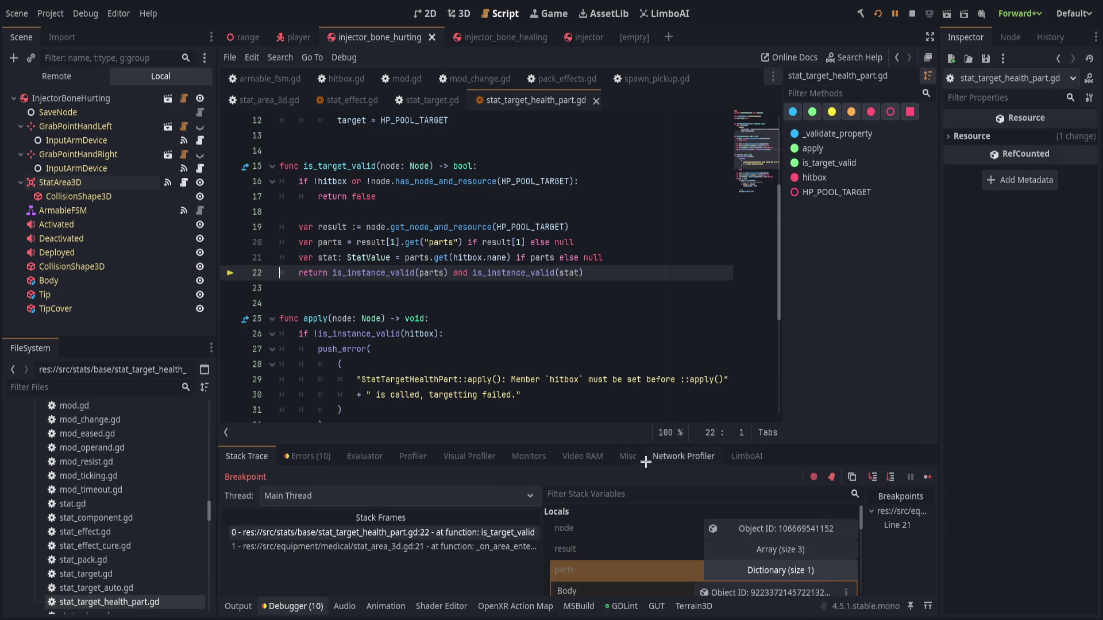
pyautogui.scroll(-1, 718, 559)
pyautogui.scroll(-1, 718, 559)
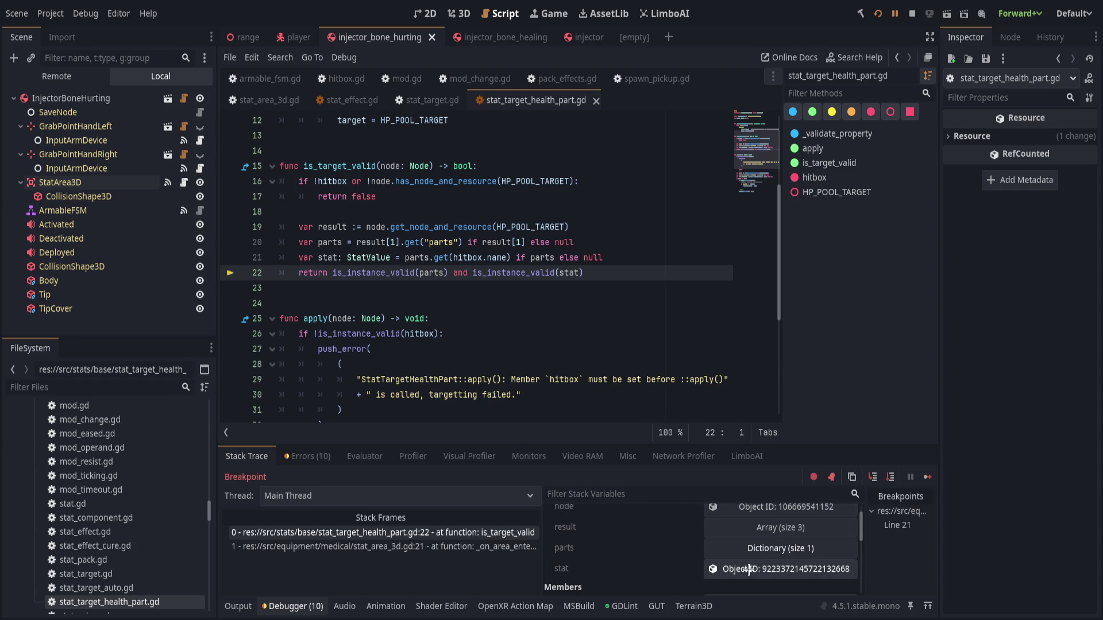
pyautogui.click(889, 475)
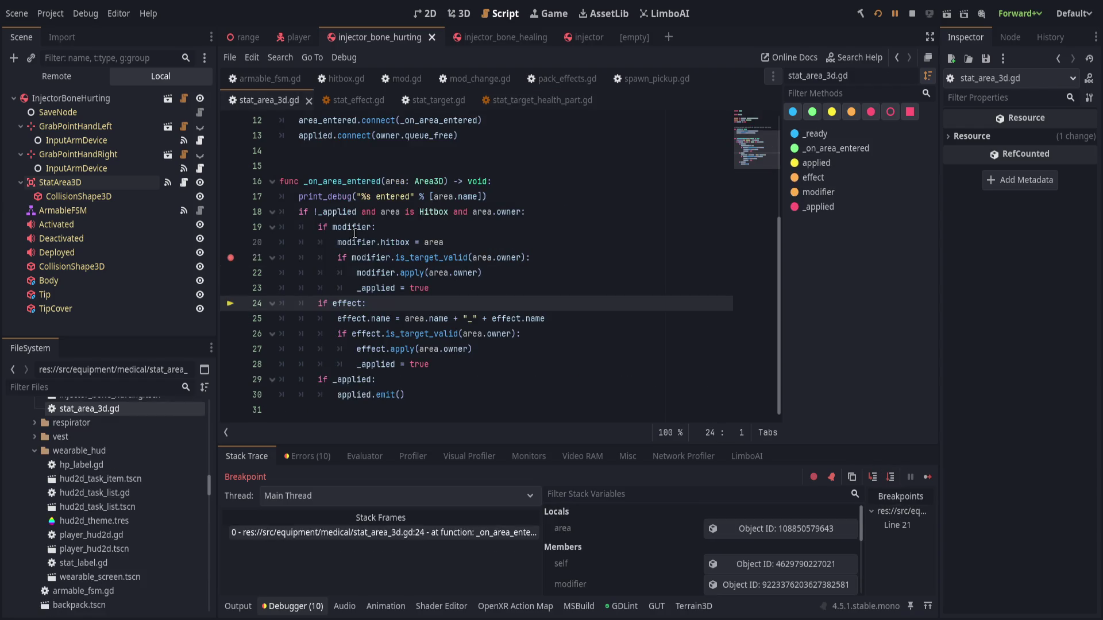
pyautogui.click(361, 254)
pyautogui.click(555, 270)
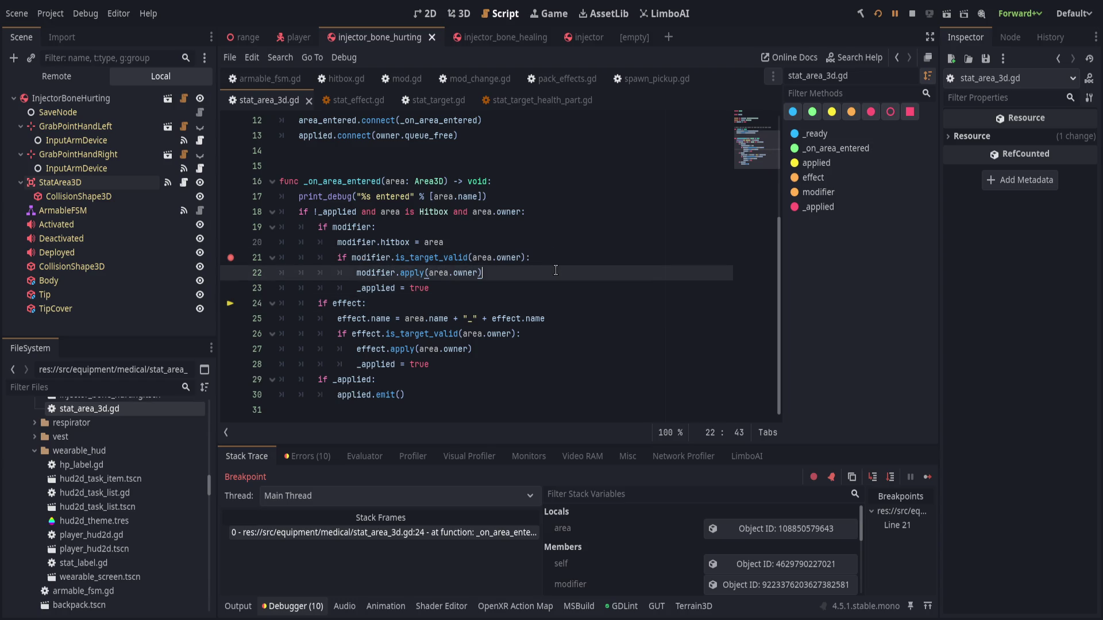
pyautogui.click(564, 258)
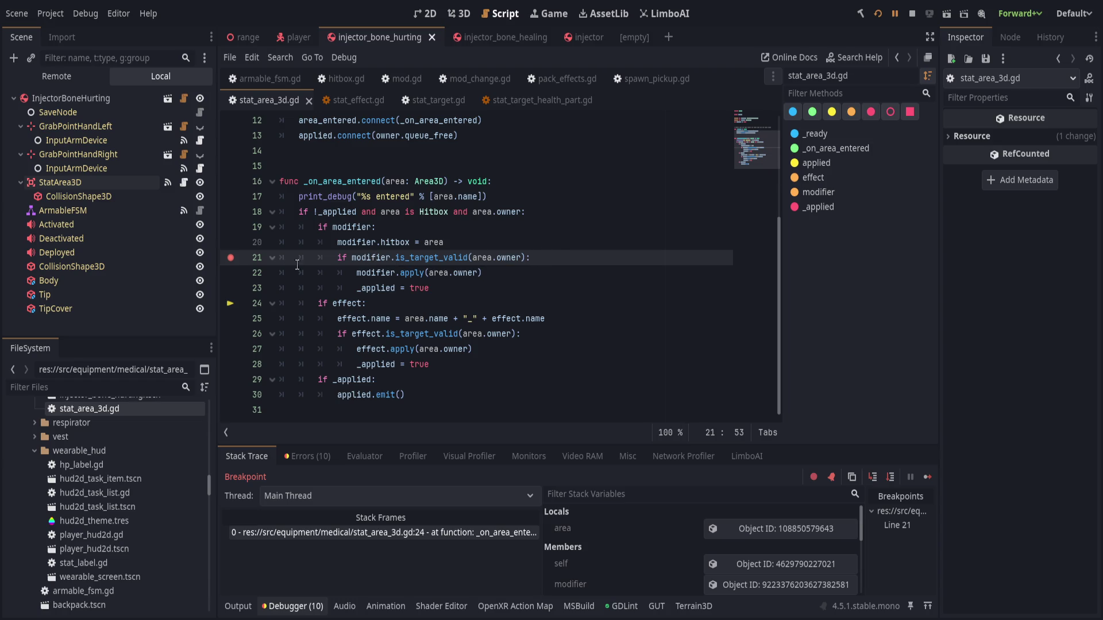
pyautogui.moveTo(395, 272); pyautogui.dragTo(413, 285)
pyautogui.click(502, 294)
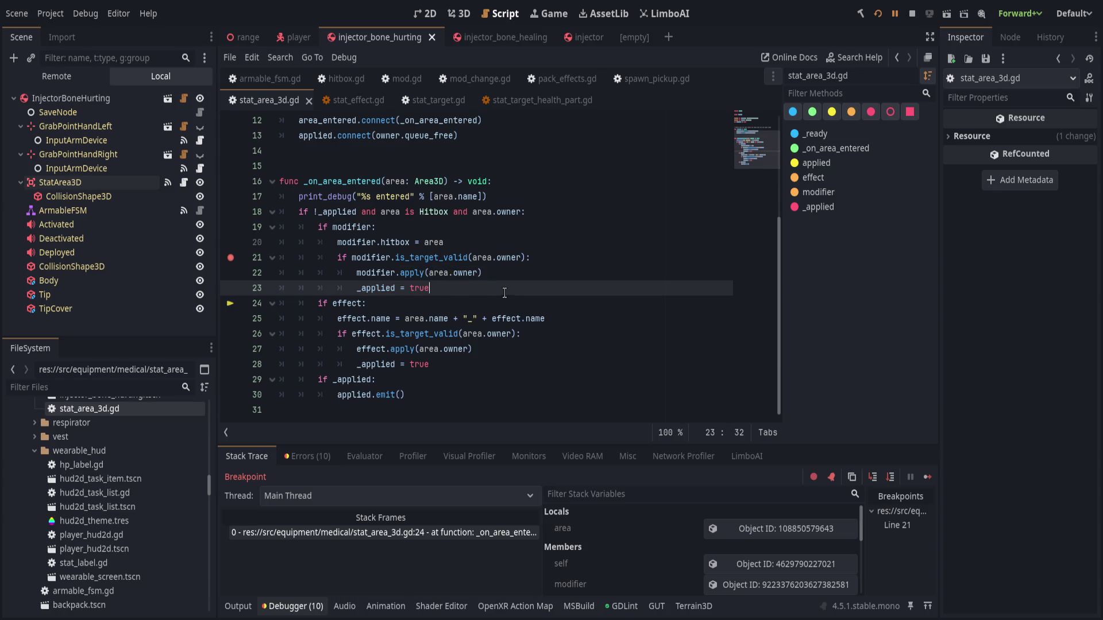
pyautogui.click(547, 261)
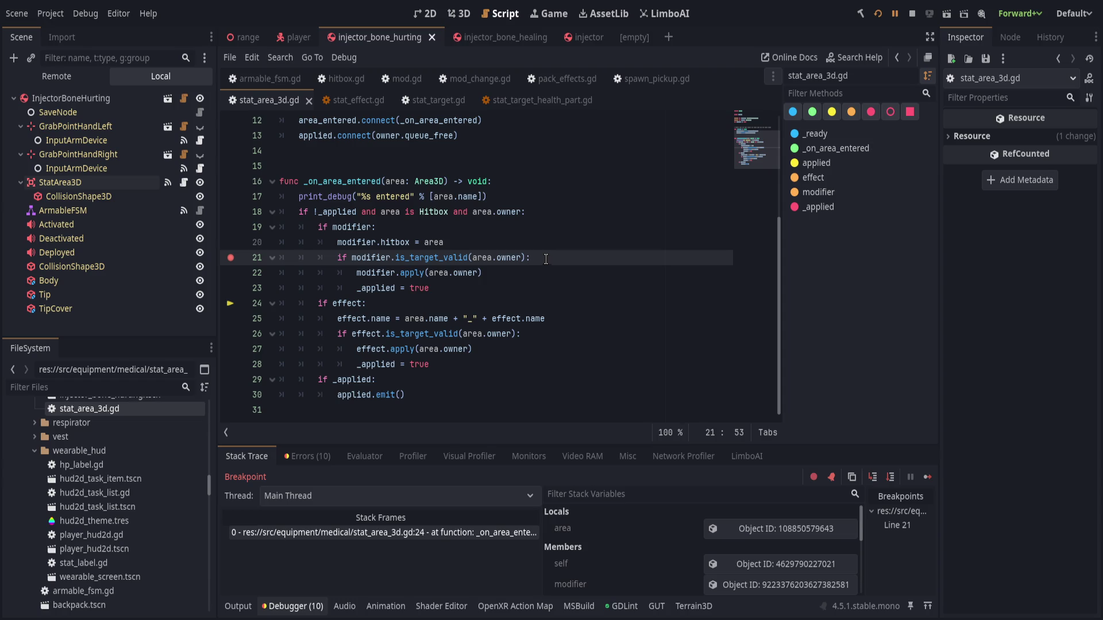
pyautogui.click(341, 97)
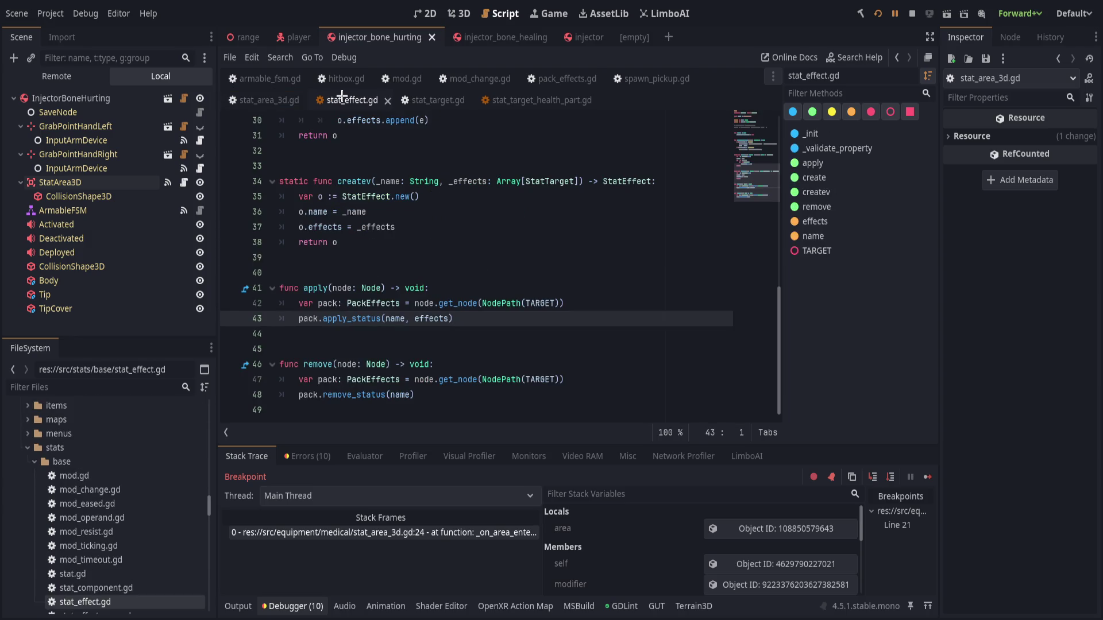
# Strip the is_instance_valid() wrappers so line 22 returns parts and stat, save, and rerun.
pyautogui.click(528, 105)
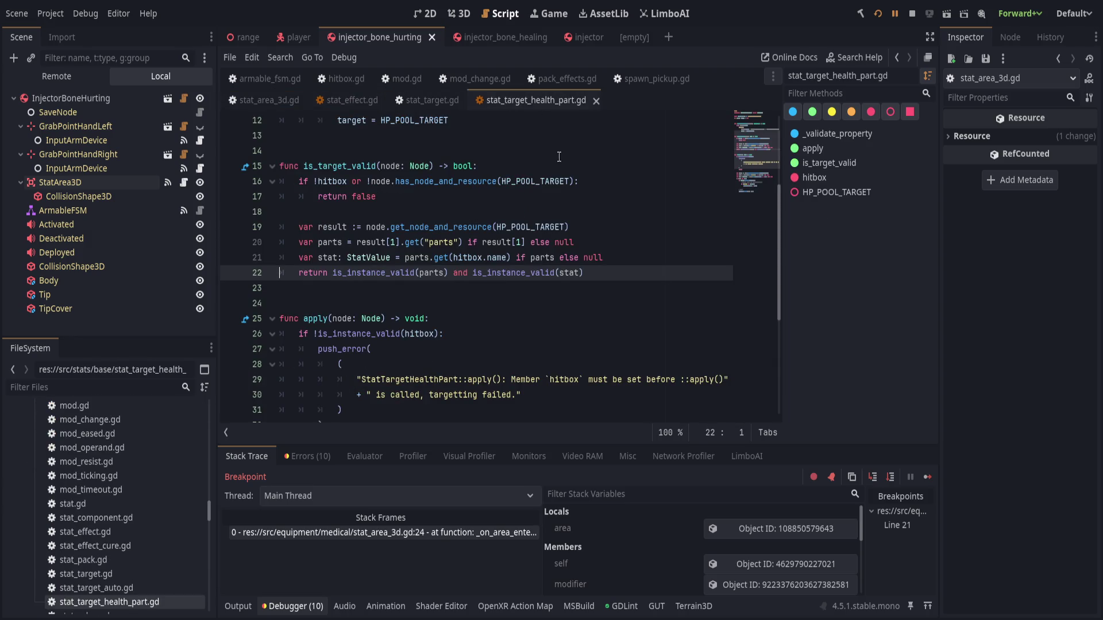
pyautogui.doubleClick(389, 274)
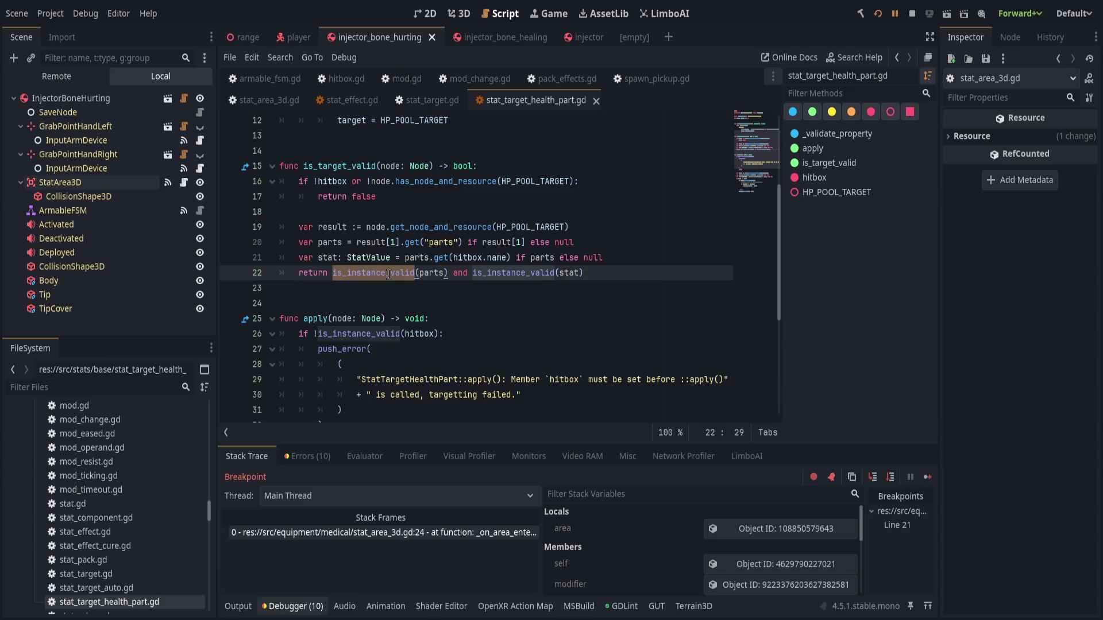
pyautogui.press('BackSpace')
pyautogui.press('Delete')
pyautogui.hotkey('ctrl', 'Right')
pyautogui.press('Delete')
pyautogui.hotkey('ctrl', 'Right')
pyautogui.hotkey('ctrl', 'Right')
pyautogui.hotkey('ctrl', 'BackSpace')
pyautogui.press('Delete')
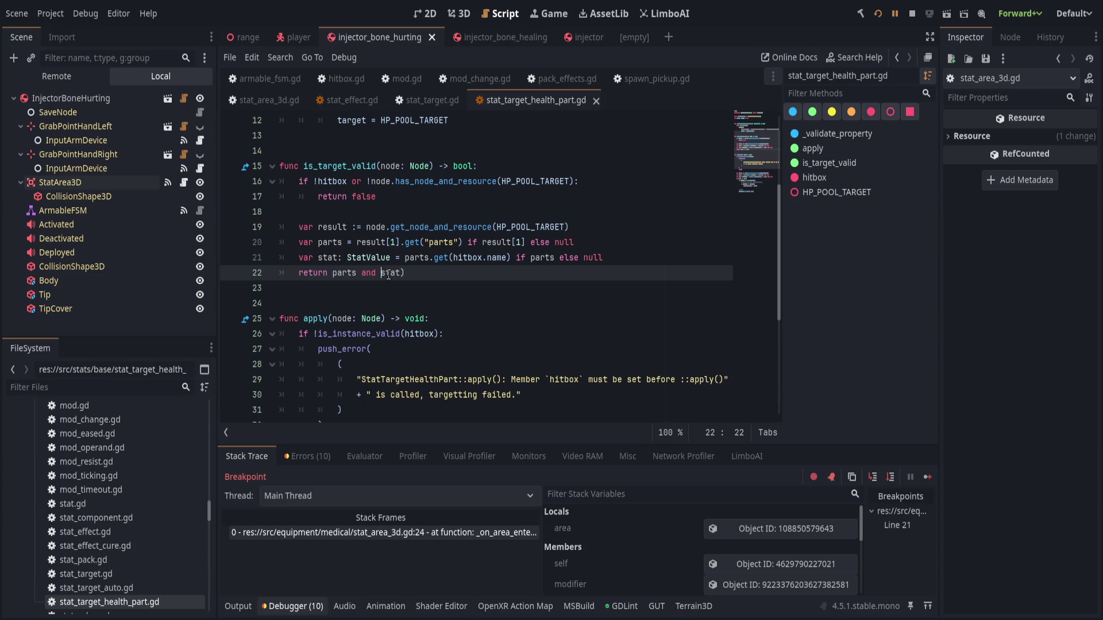
pyautogui.hotkey('ctrl', 's')
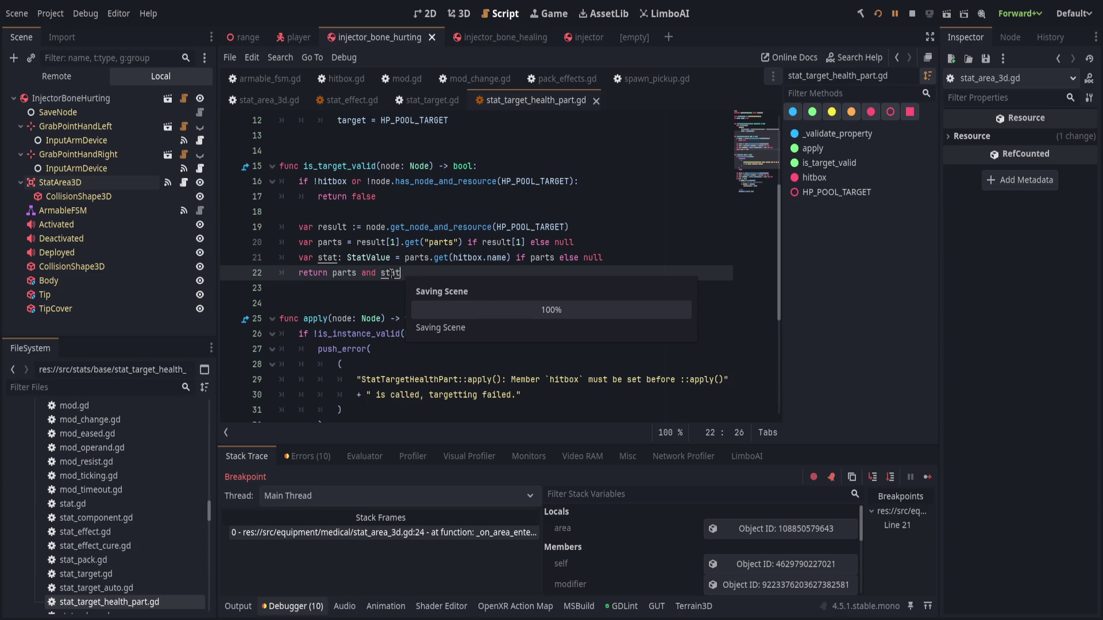
pyautogui.press('F5')
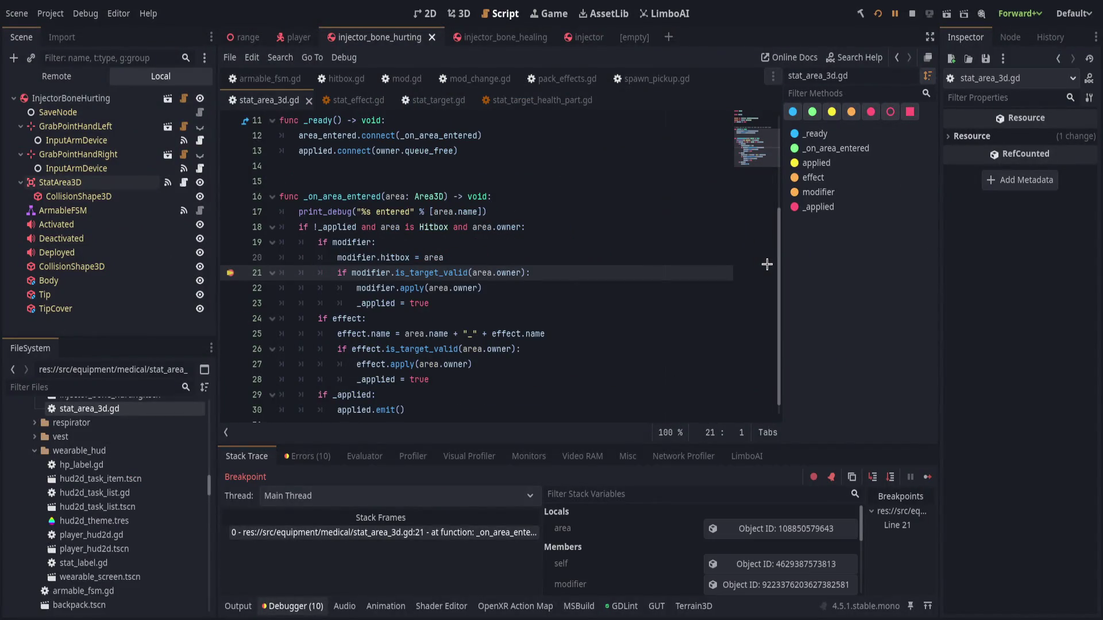
# Step past the line-21 check, remove its breakpoint, and resume the game.
pyautogui.click(888, 476)
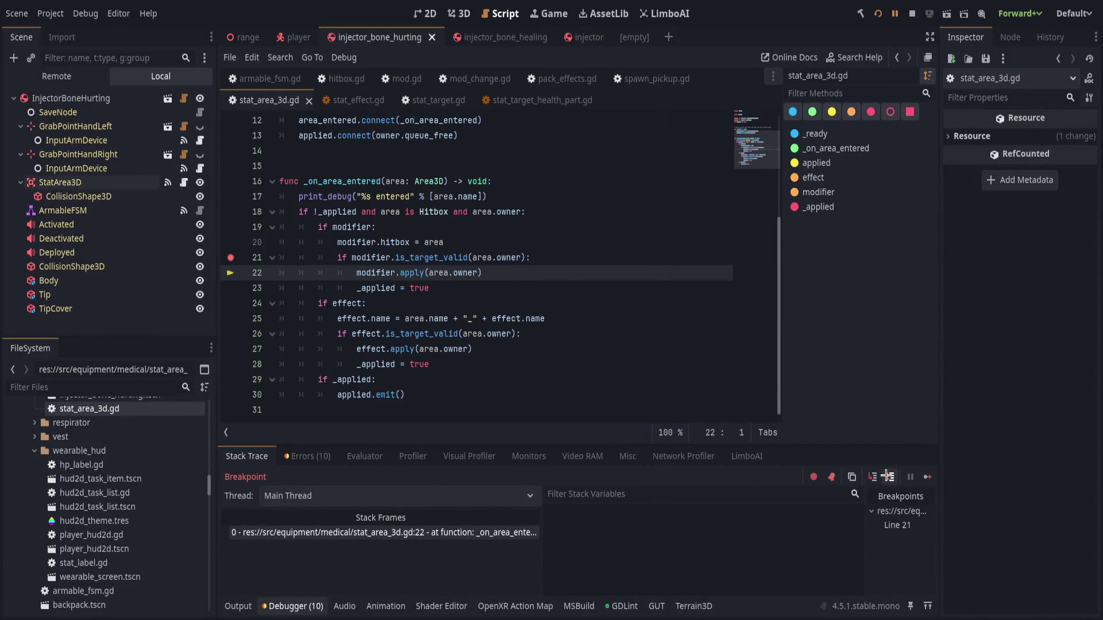
pyautogui.click(230, 257)
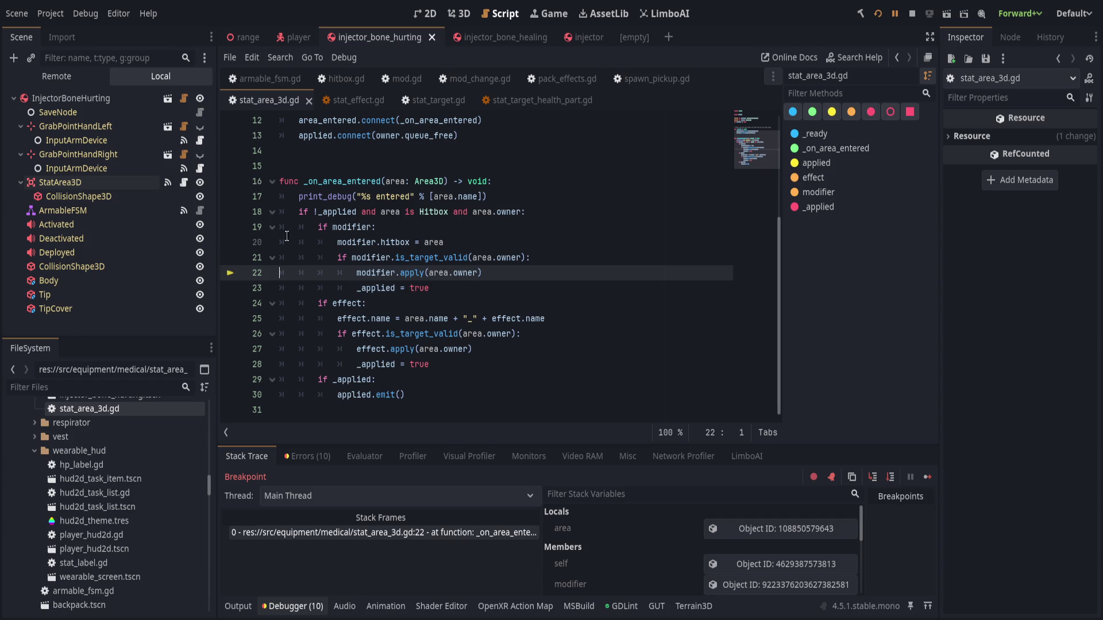
pyautogui.click(894, 13)
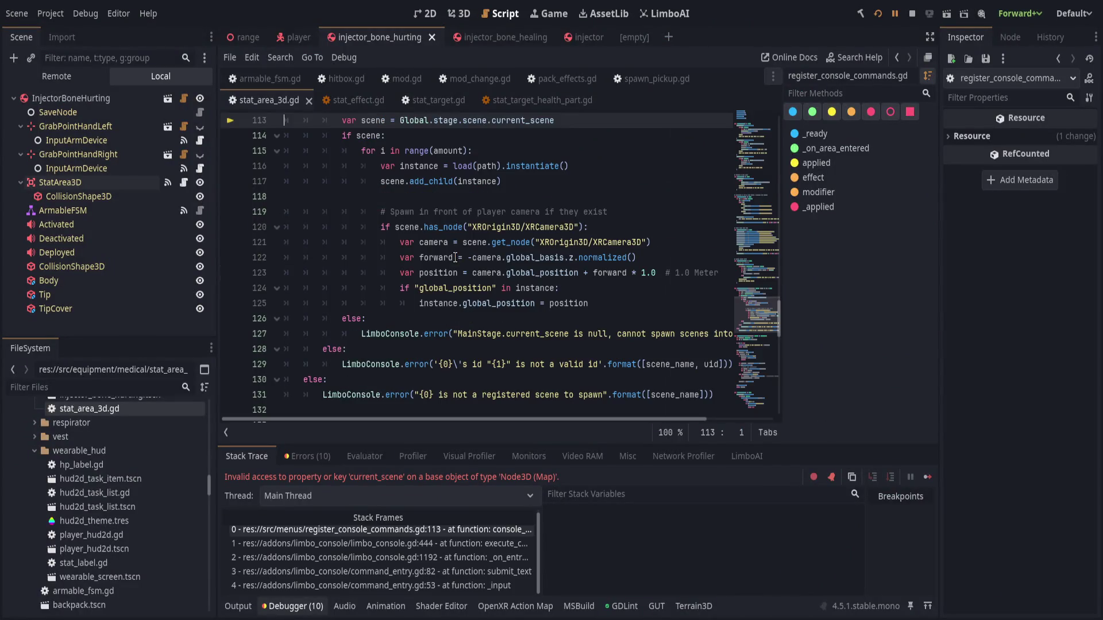
# Delete '.current_scene' so line 113 reads Global.stage.scene, and save the script.
pyautogui.click(565, 285)
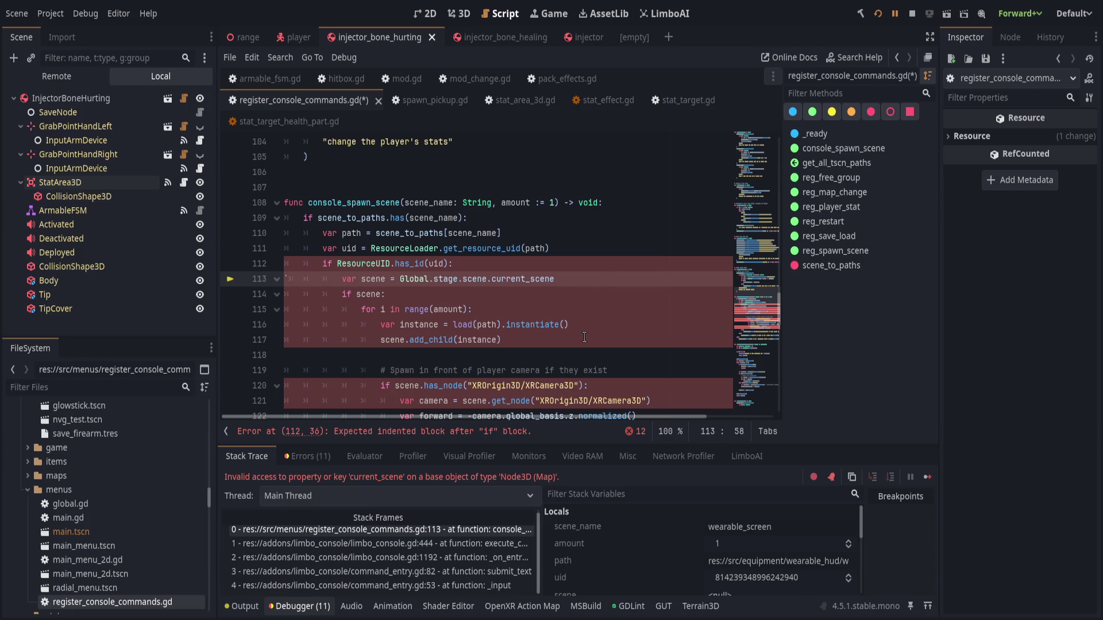
pyautogui.scroll(-1, 610, 331)
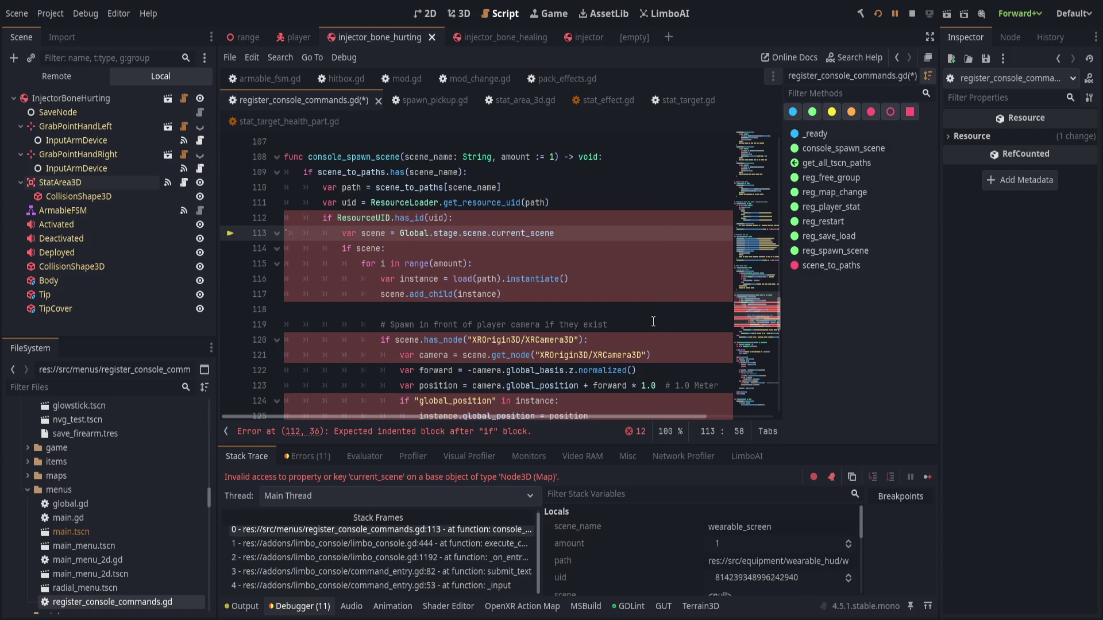
pyautogui.hotkey('ctrl', 'BackSpace')
pyautogui.press('BackSpace')
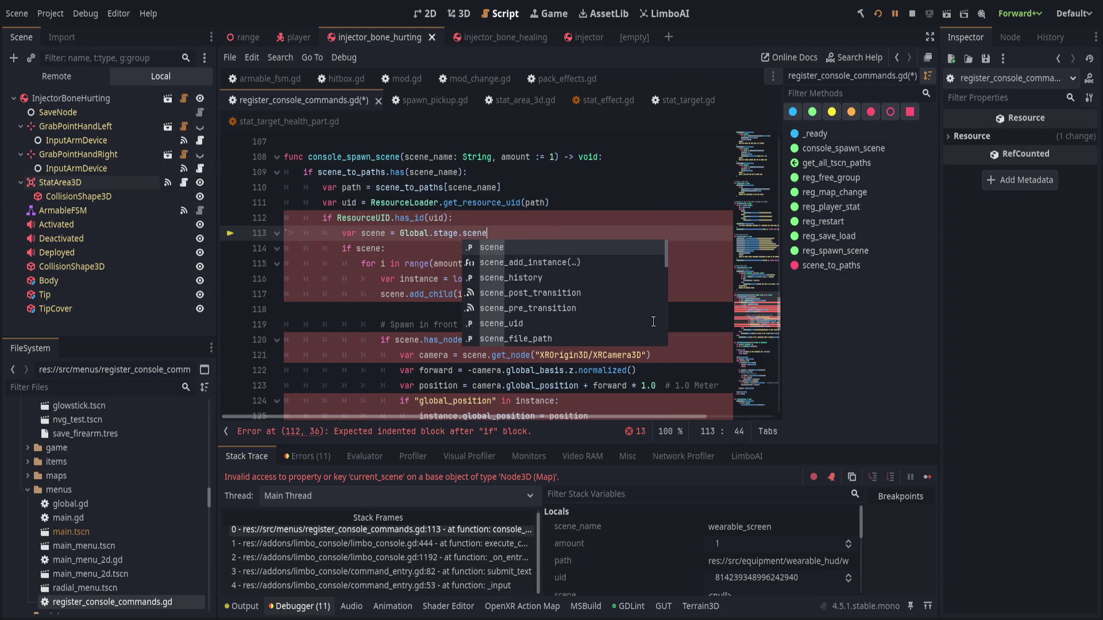
pyautogui.press('Escape')
pyautogui.scroll(-2, 552, 325)
pyautogui.scroll(2, 551, 325)
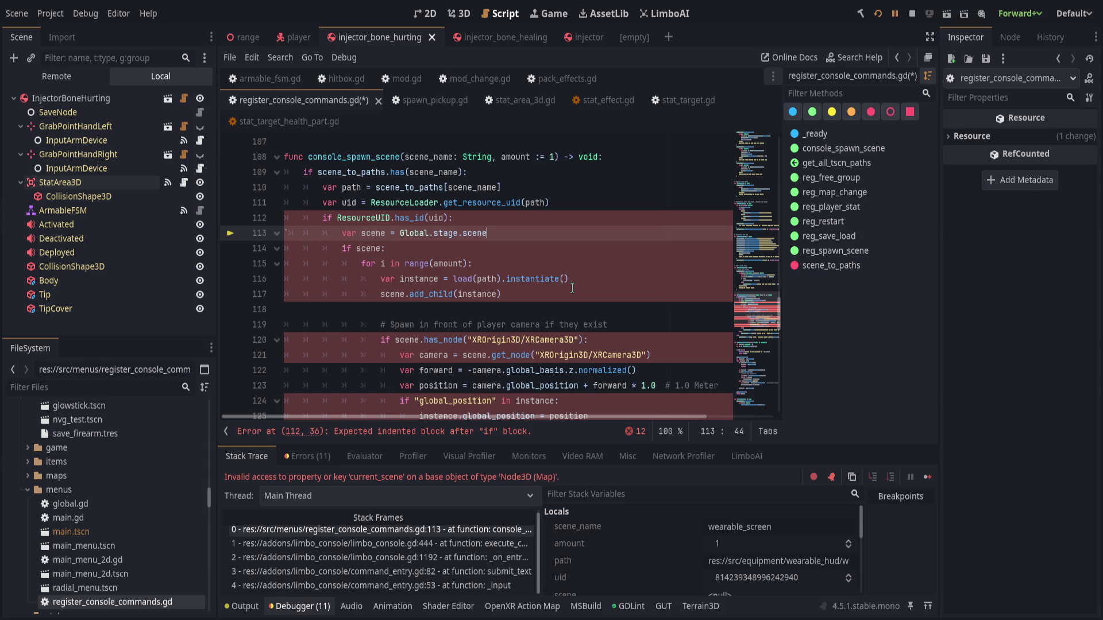
pyautogui.click(515, 437)
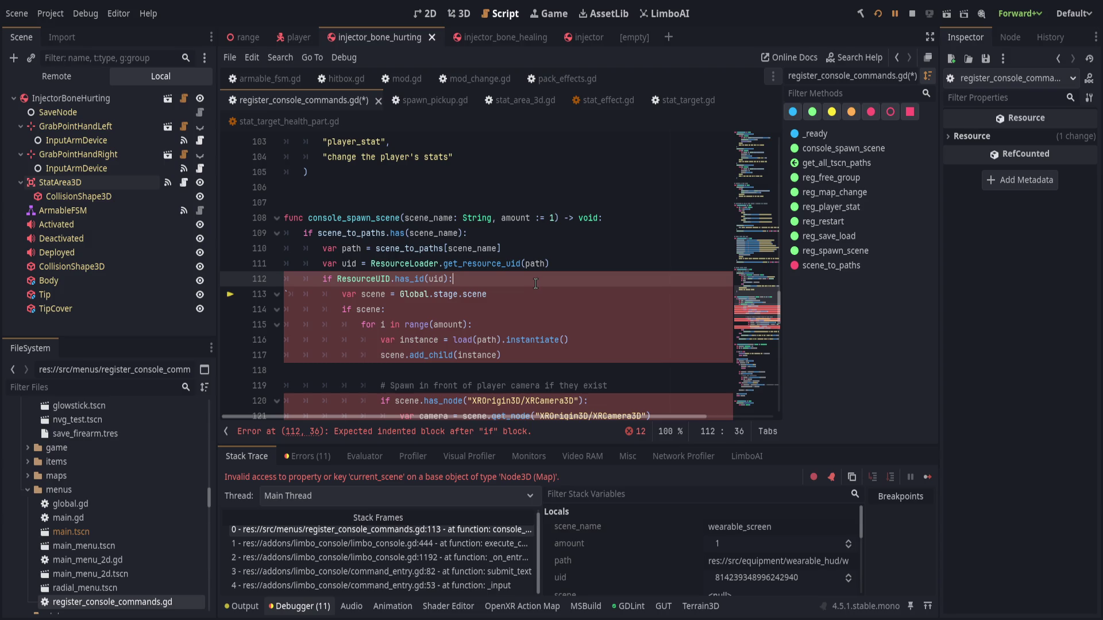
pyautogui.hotkey('ctrl', 's')
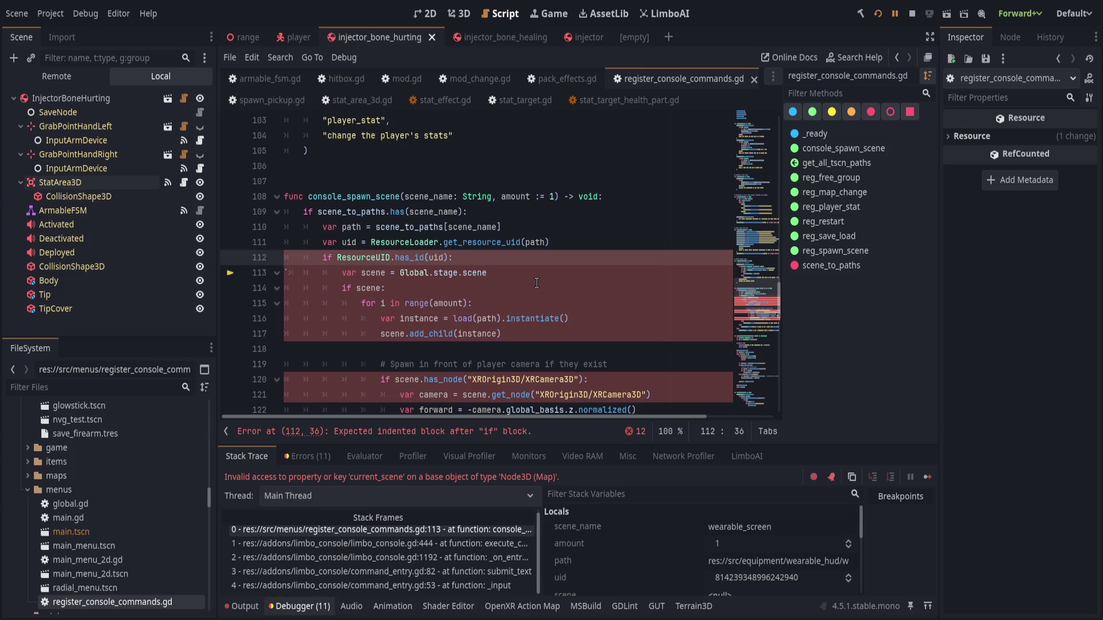
# Relaunch the game, stop it, fix the reported indentation error at line 113, and save.
pyautogui.click(592, 245)
pyautogui.click(612, 269)
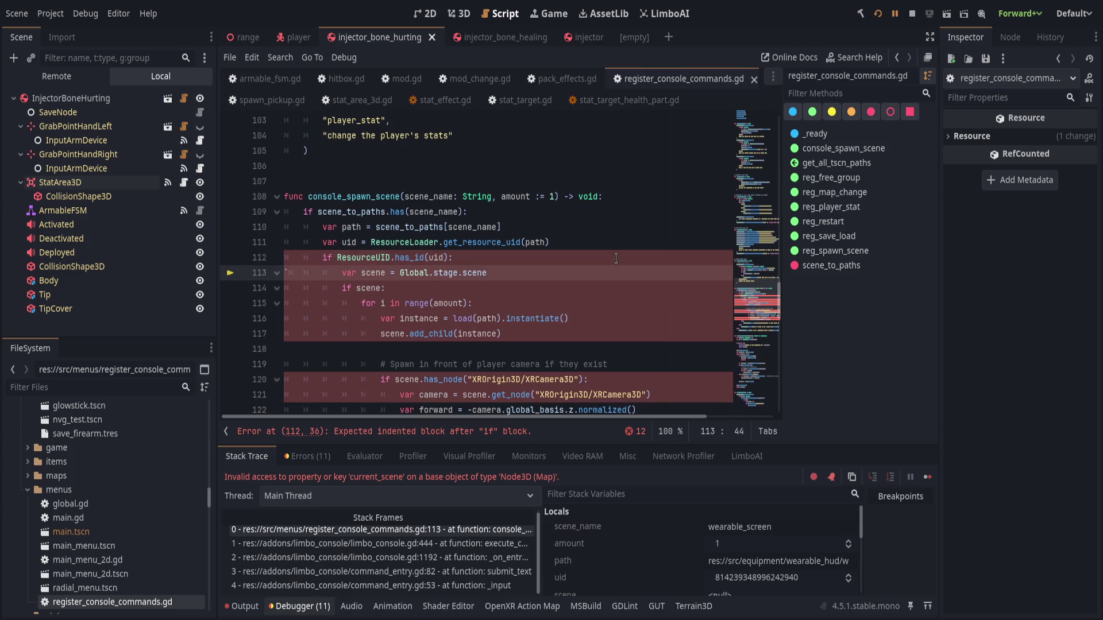
pyautogui.click(877, 13)
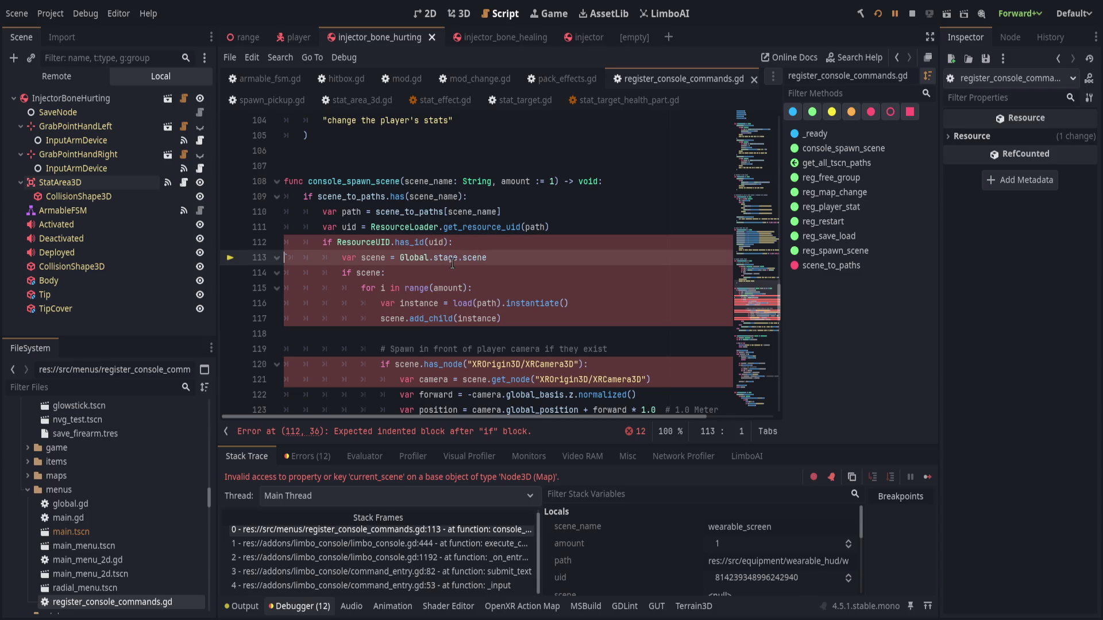
pyautogui.click(877, 13)
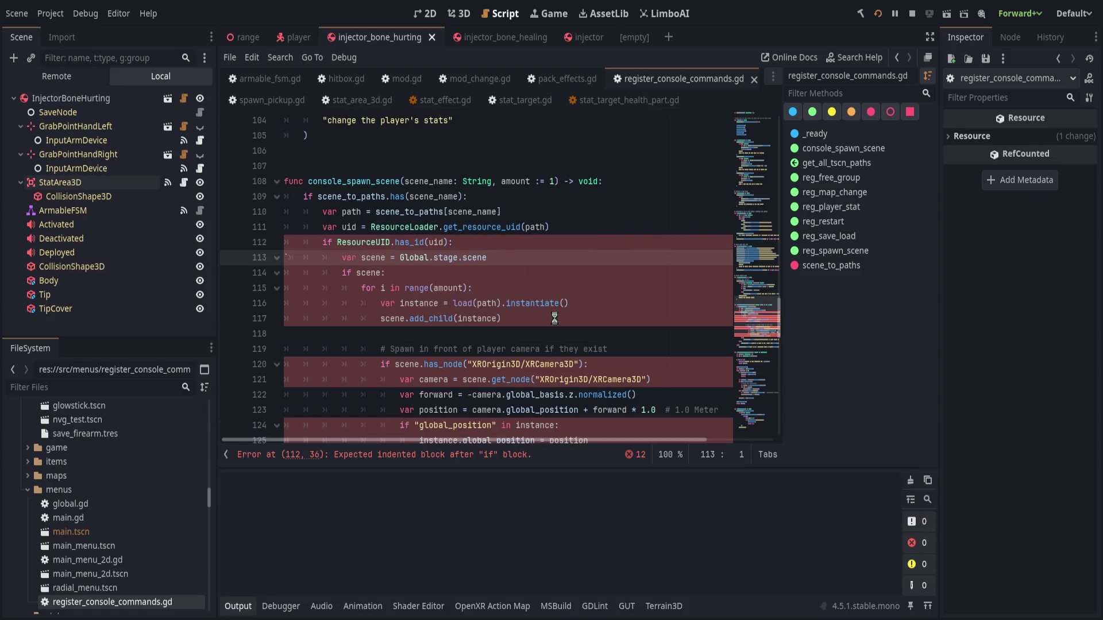
pyautogui.click(427, 455)
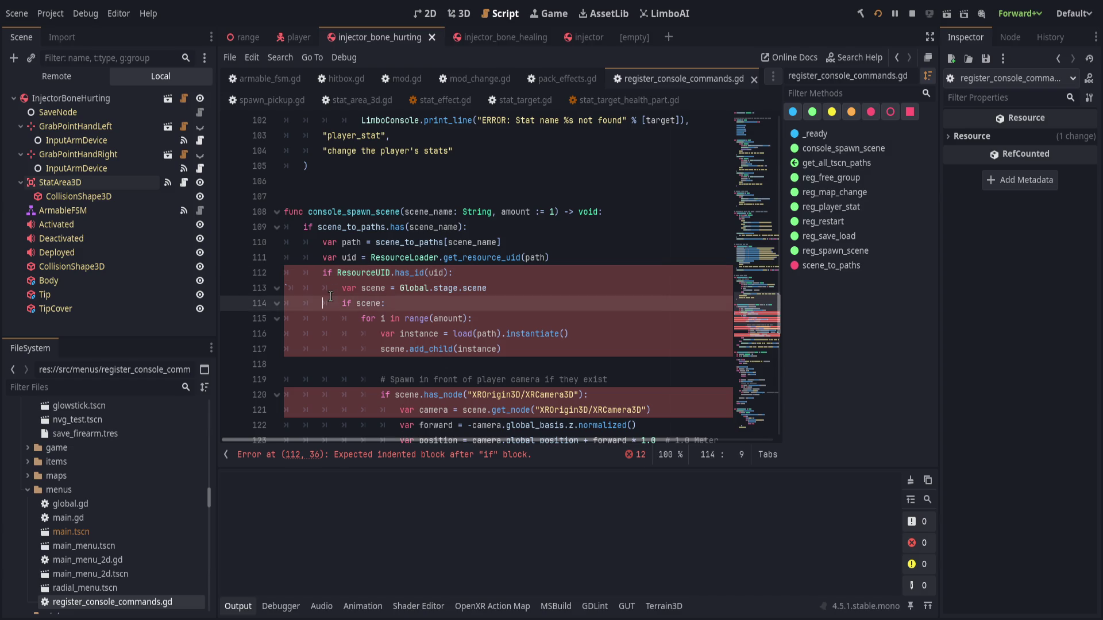
pyautogui.press('Down')
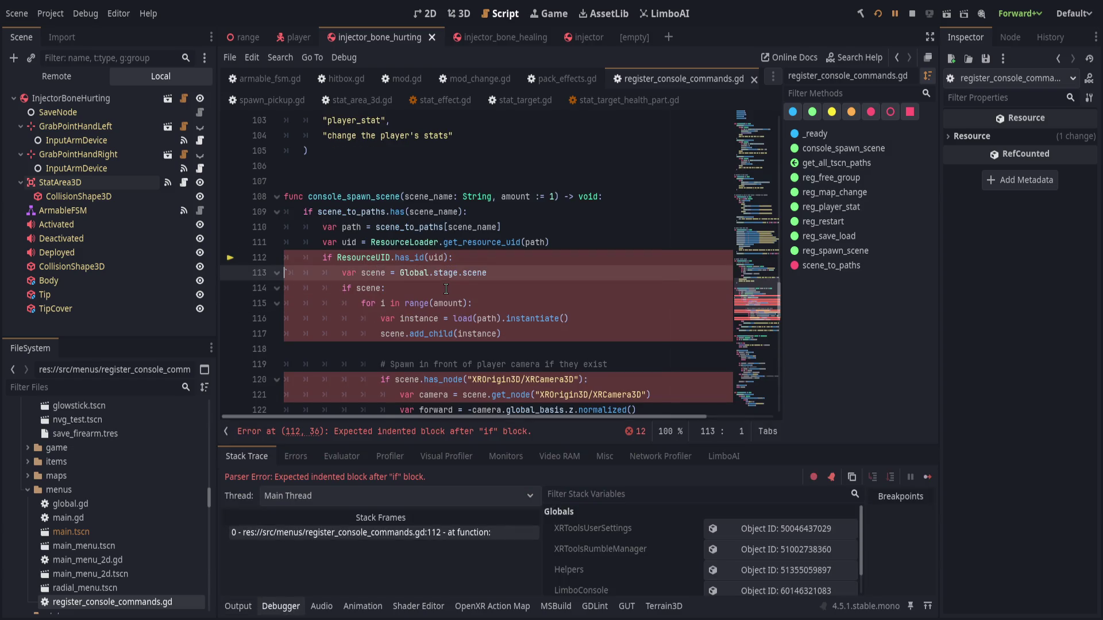
pyautogui.hotkey('ctrl', 's')
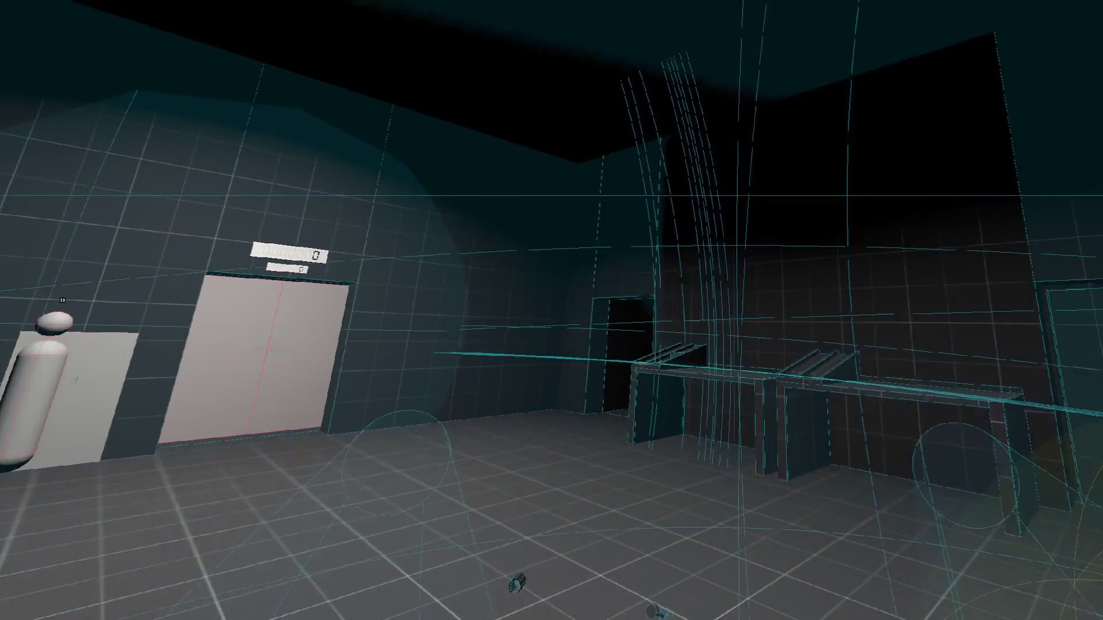
# Leave the VR play-test for the editor, where Output lists Body entered and Body_fracture messages.
pyautogui.hotkey('alt', 'Tab')
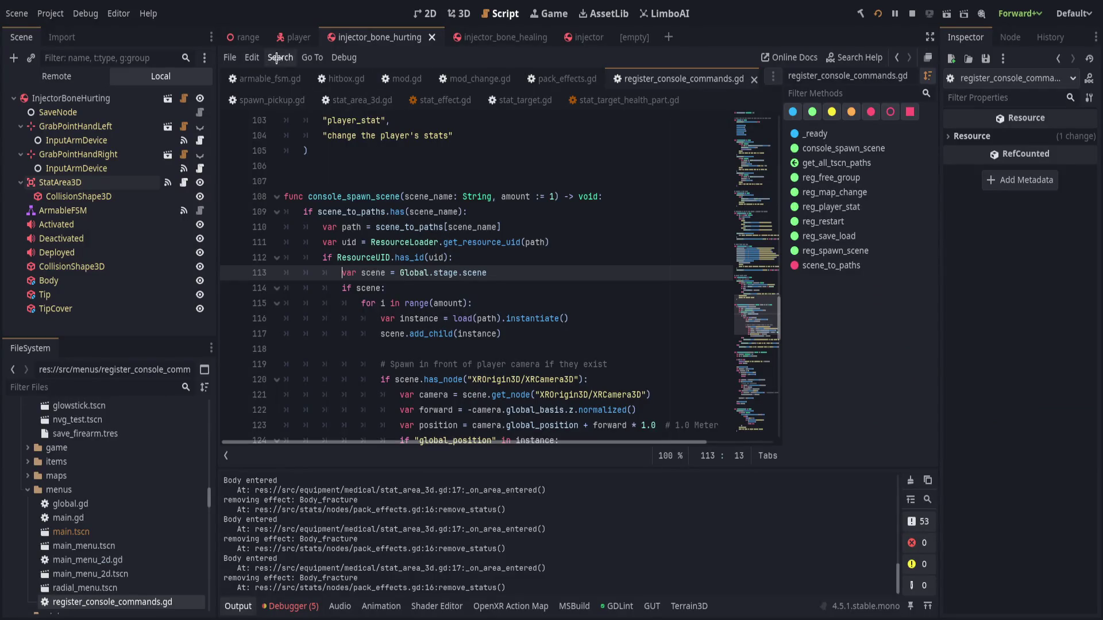
# Browse the player scene, collapsing the Right, HitboxConnector and EquipGun nodes, and view it in 3D.
pyautogui.click(292, 37)
pyautogui.click(17, 267)
pyautogui.scroll(-2, 16, 282)
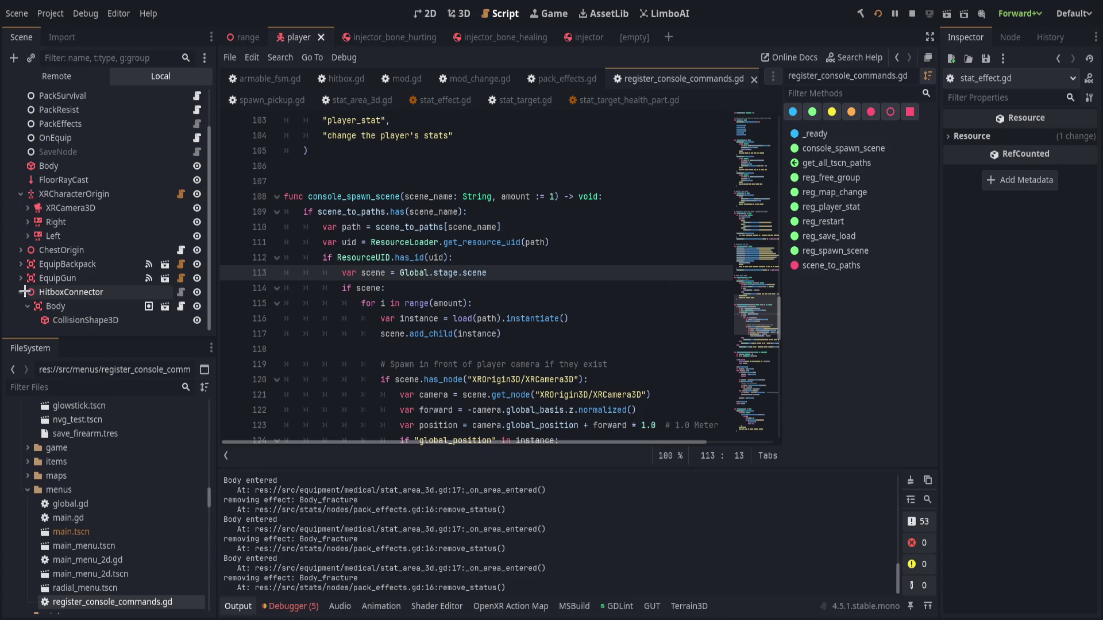
pyautogui.click(21, 292)
pyautogui.click(20, 305)
pyautogui.click(21, 306)
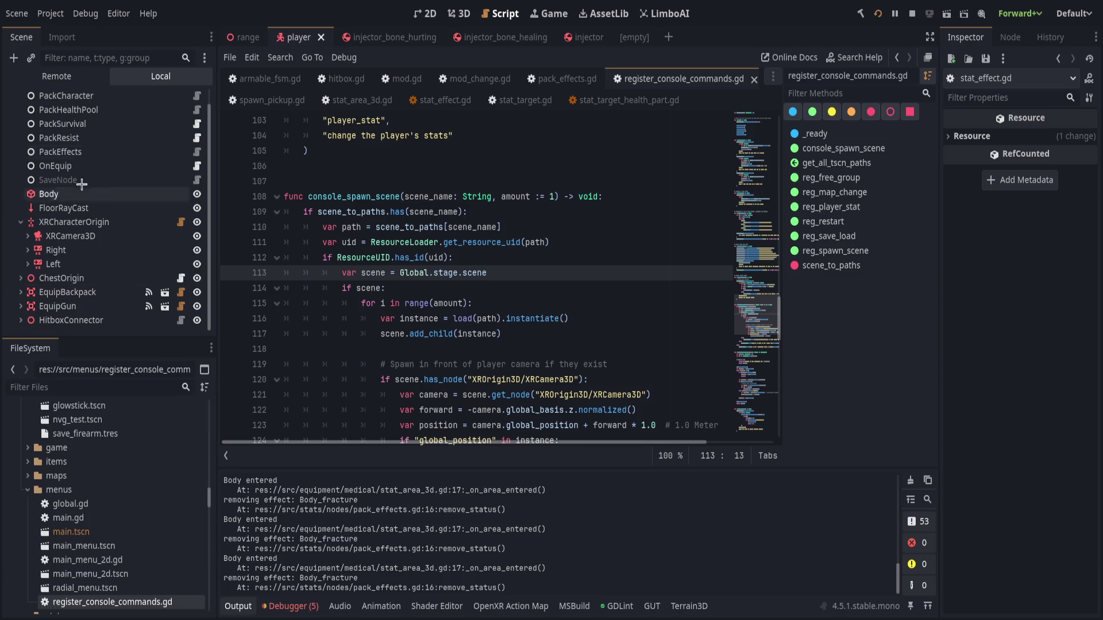
pyautogui.click(459, 13)
pyautogui.scroll(5, 497, 277)
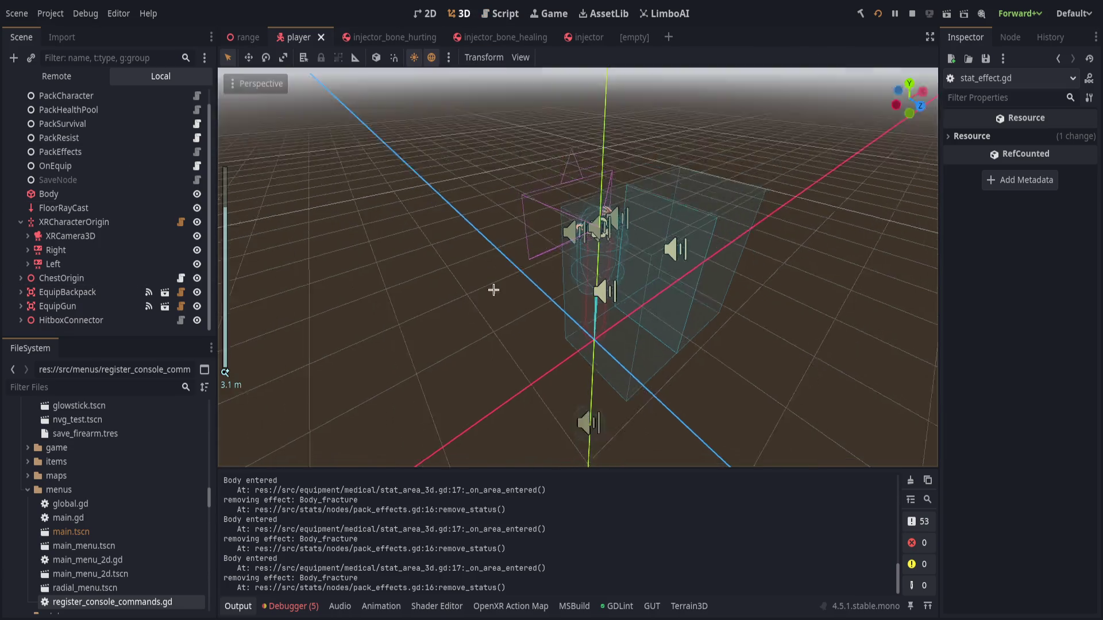
# Edit line 62 of bullet.gd to exclude the parent itself rather than its owner, and save.
pyautogui.hotkey('ctrl', 'z')
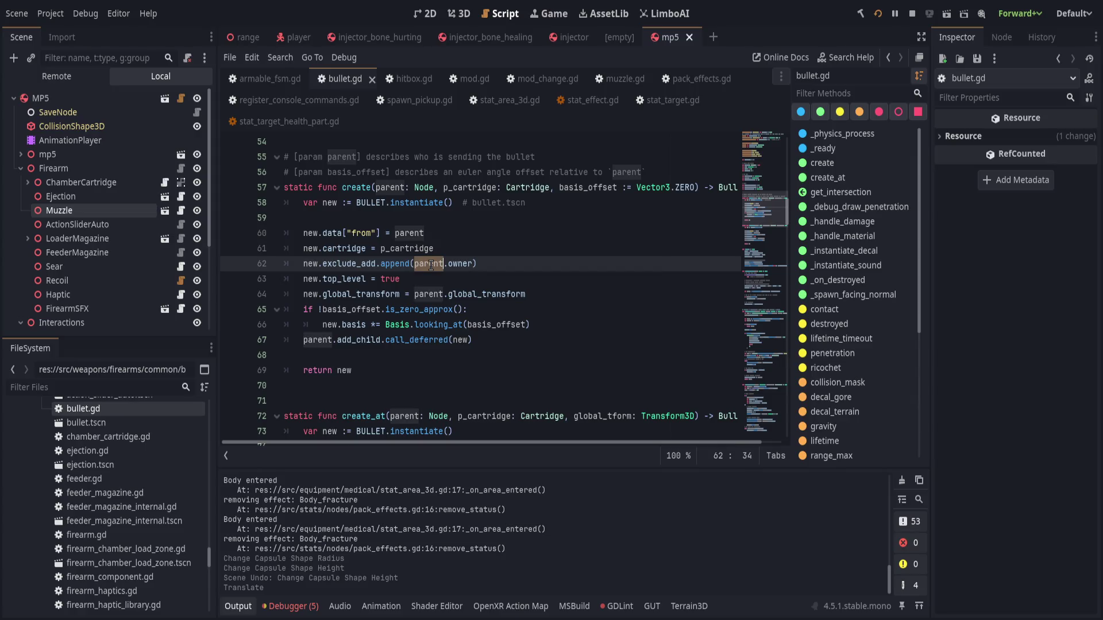
pyautogui.click(414, 263)
pyautogui.write(',')
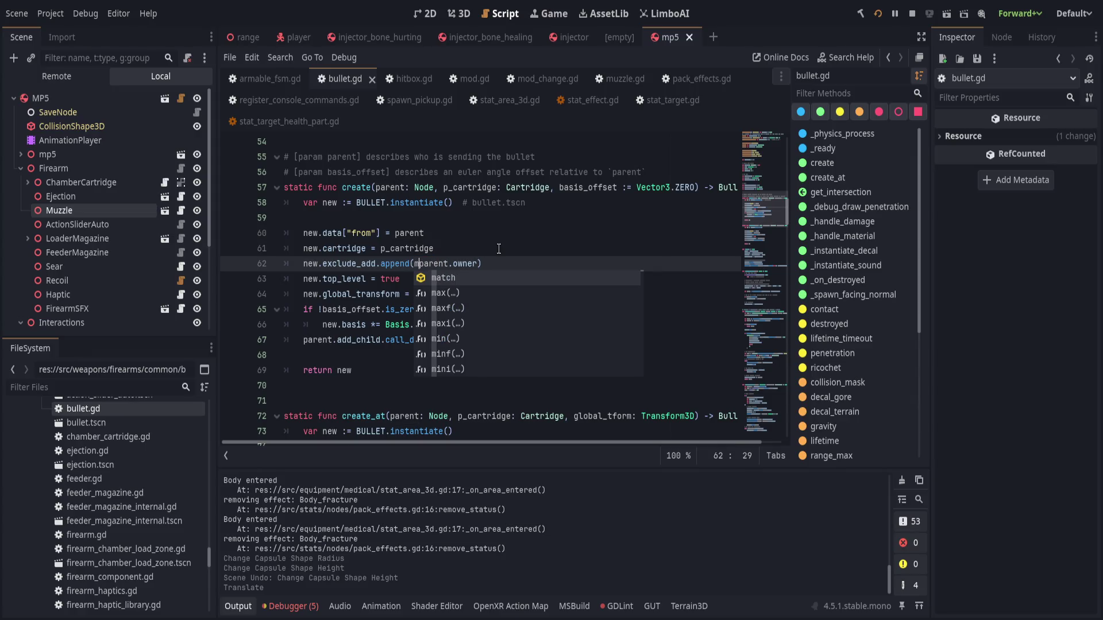
pyautogui.press('BackSpace')
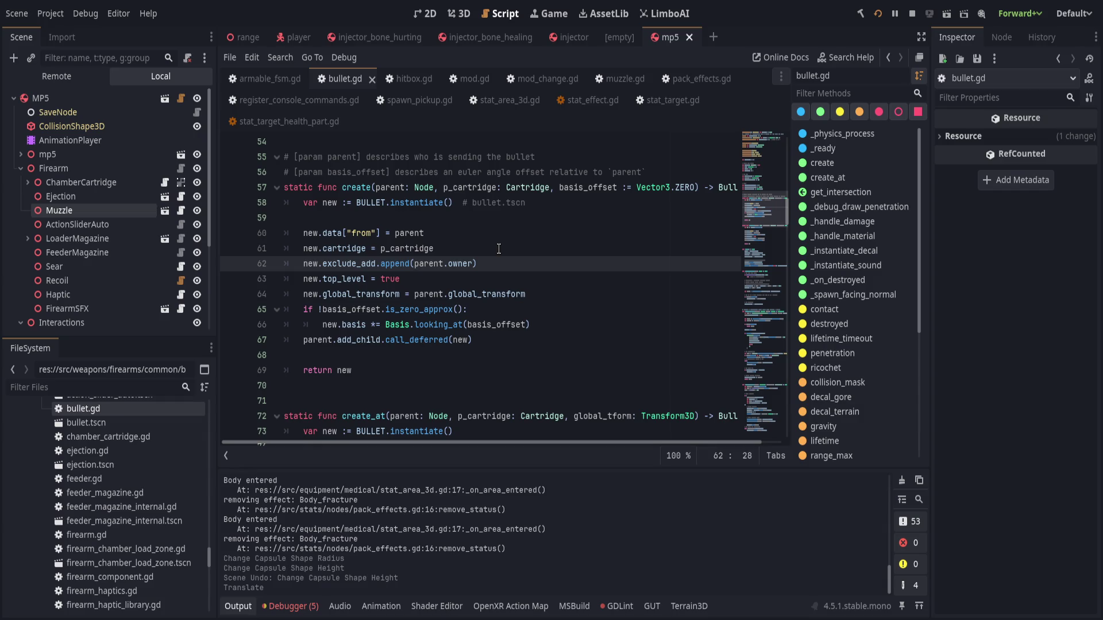
pyautogui.press('BackSpace')
pyautogui.write('_array')
pyautogui.write('([parent,')
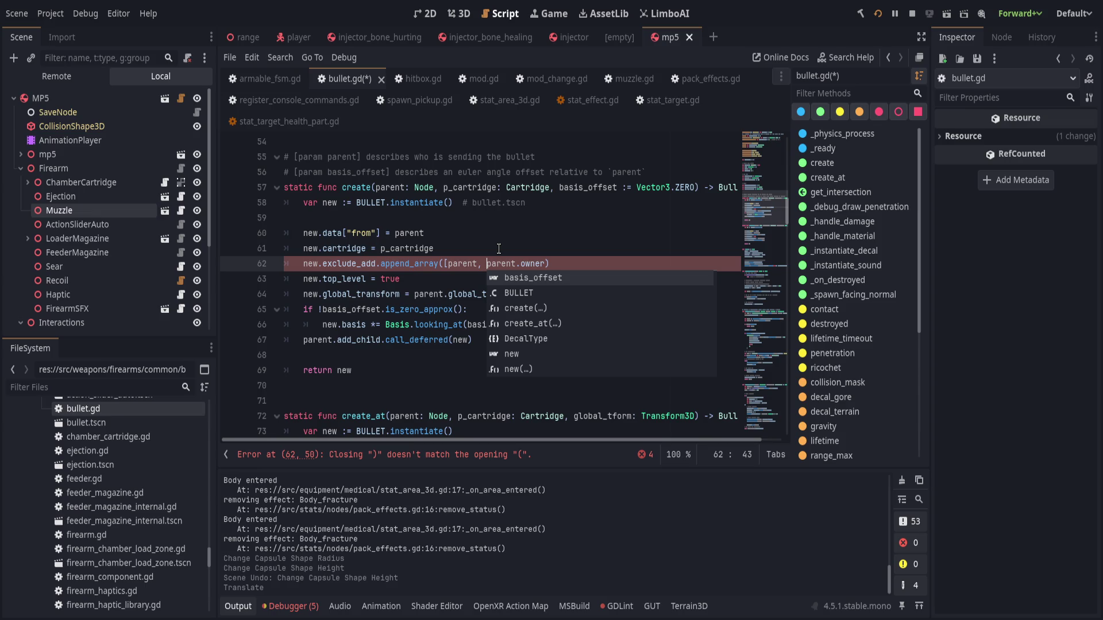
pyautogui.press('BackSpace')
pyautogui.press('BackSpace')
pyautogui.press('BackSpace')
pyautogui.write('(*')
pyautogui.press('Delete')
pyautogui.press('Delete')
pyautogui.press('Delete')
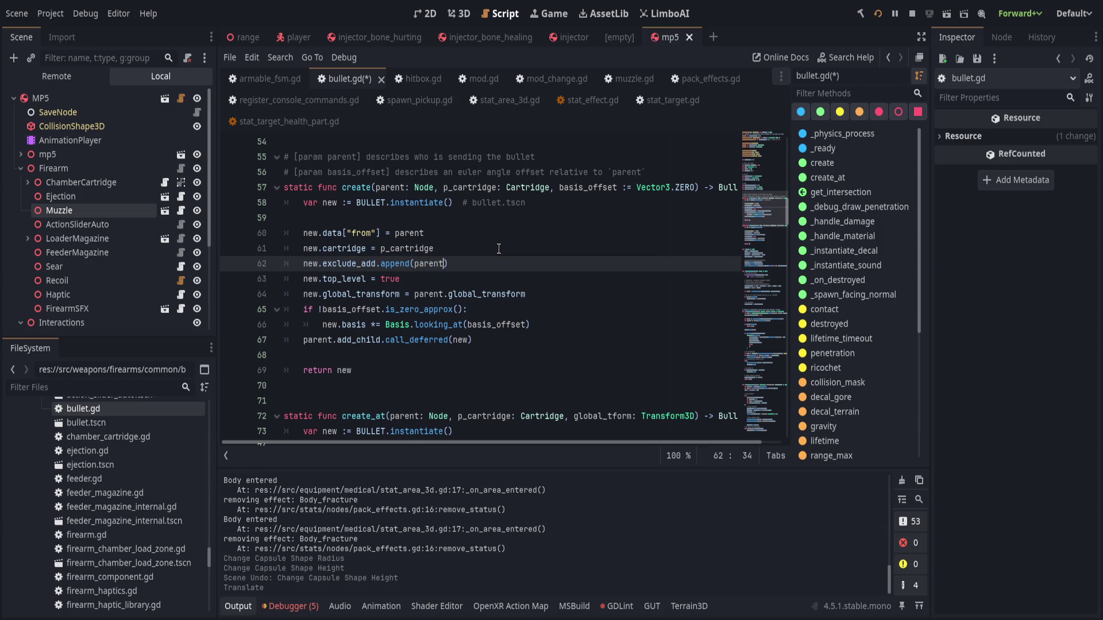
pyautogui.hotkey('ctrl', 's')
pyautogui.press('Left')
pyautogui.press('Left')
pyautogui.press('Left')
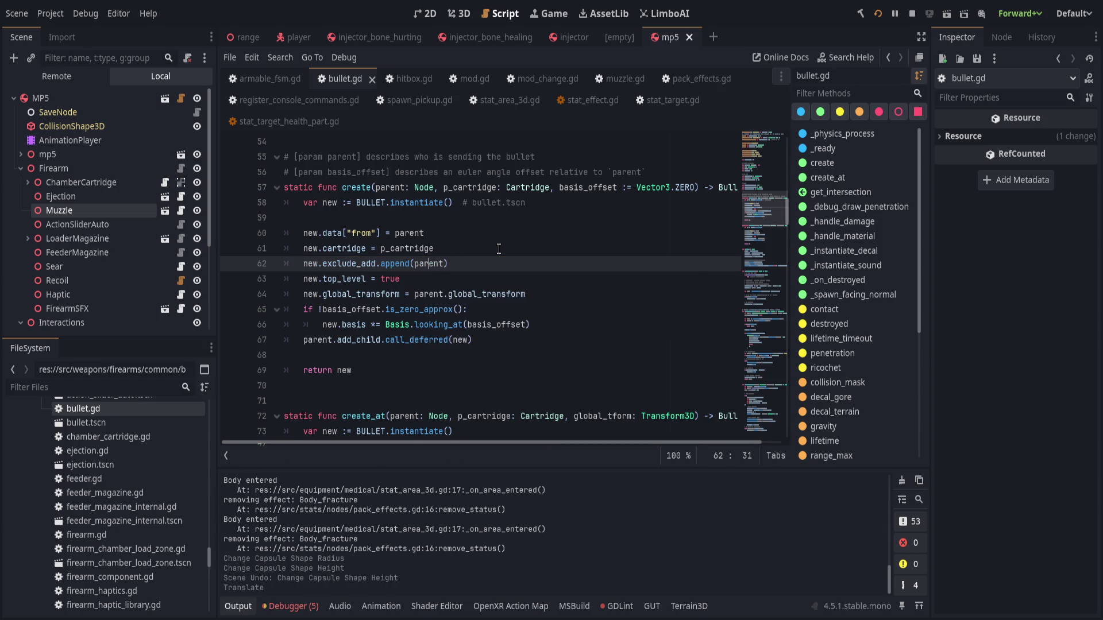
pyautogui.hotkey('ctrl', 's')
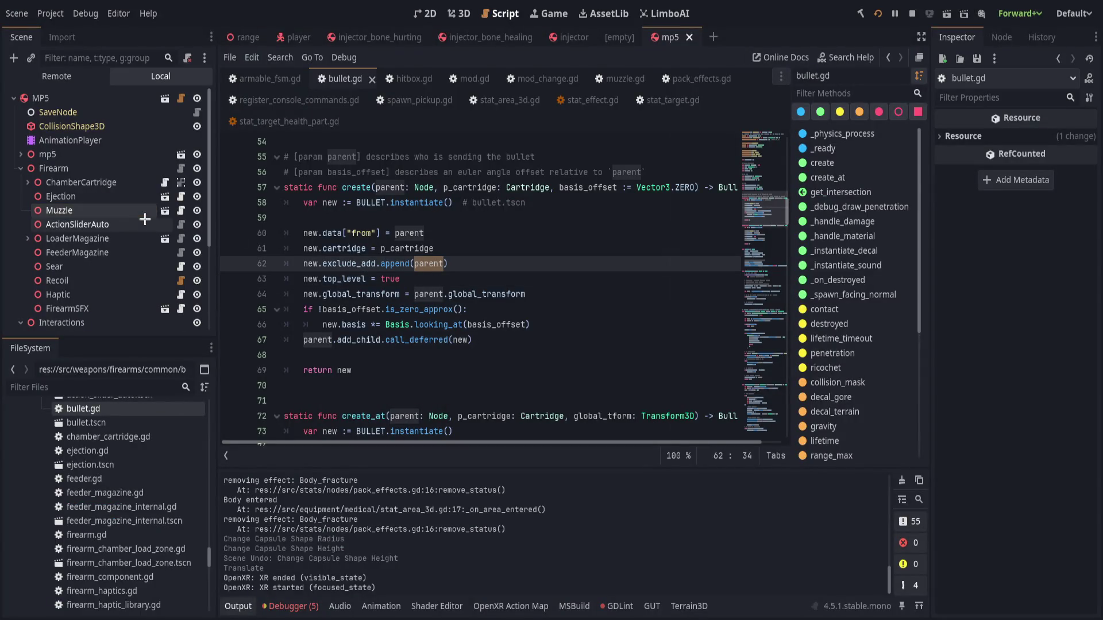
# Open muzzle.gd at line 38's Bullet.create(owner, cartridge) call and save.
pyautogui.click(181, 210)
pyautogui.click(511, 250)
pyautogui.click(409, 264)
pyautogui.doubleClick(396, 294)
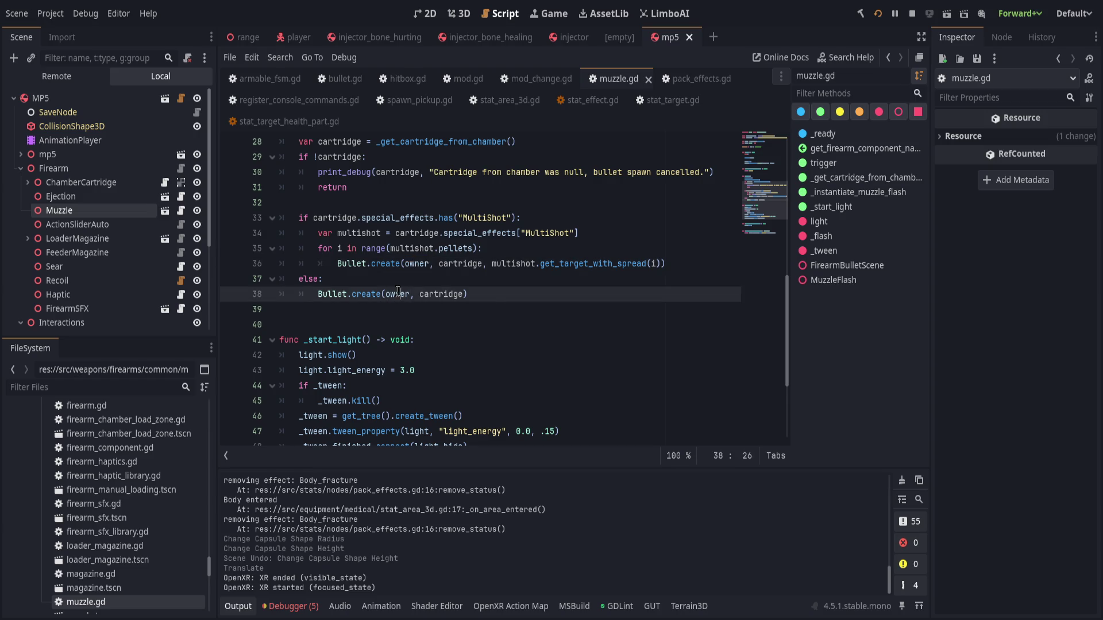
pyautogui.click(519, 290)
pyautogui.hotkey('ctrl', 's')
# View the MP5 scene from the side in 3D and restart the game for a test.
pyautogui.click(459, 13)
pyautogui.scroll(5, 596, 342)
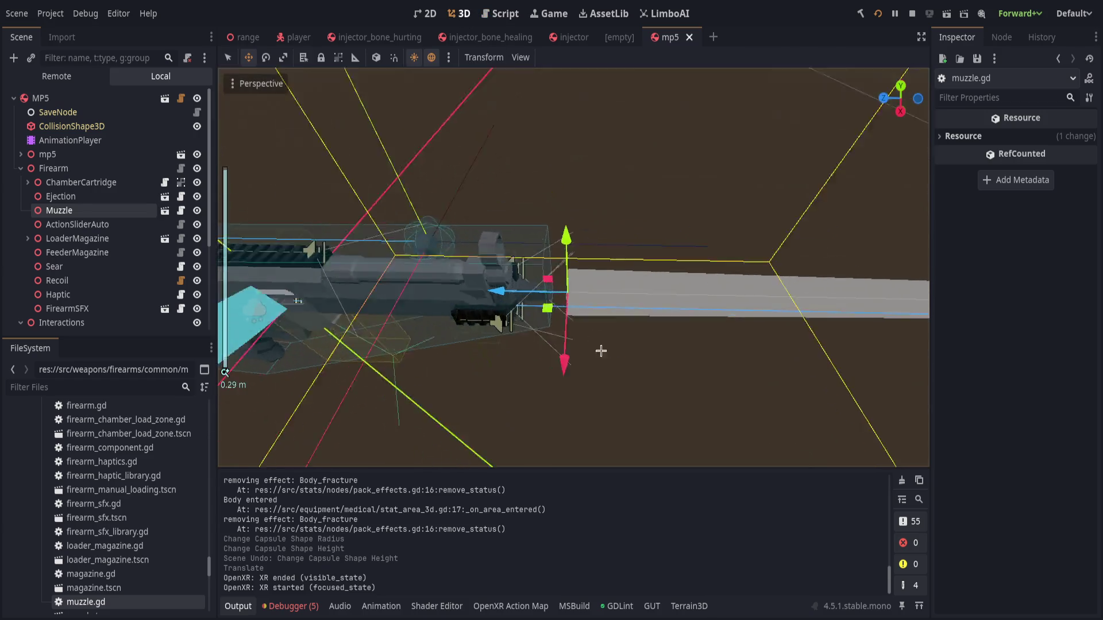
pyautogui.moveTo(517, 271)
pyautogui.mouseDown()
pyautogui.moveTo(525, 274)
pyautogui.moveTo(445, 271)
pyautogui.mouseUp()
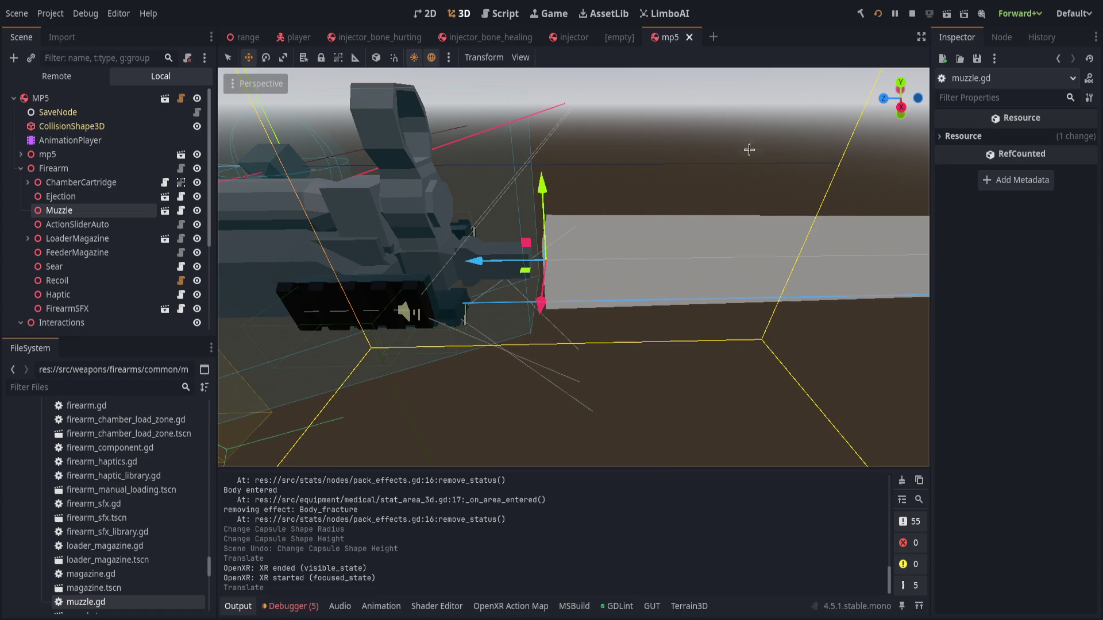
pyautogui.click(877, 12)
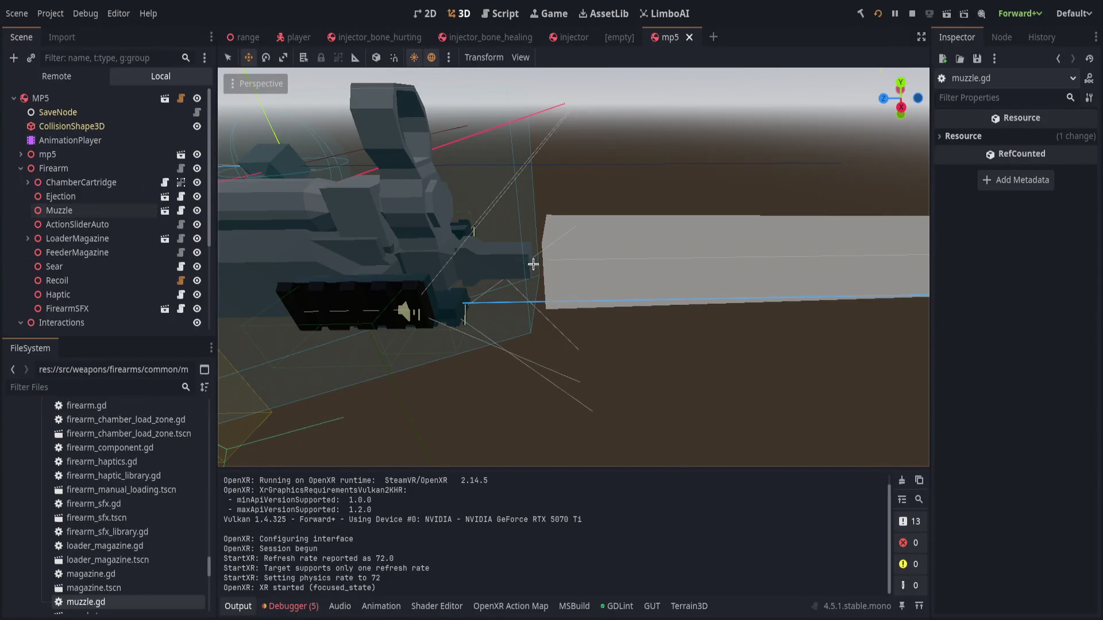
# Move the Muzzle node along Z to -0.345, save, test-fire in VR, and return to muzzle.gd.
pyautogui.click(107, 208)
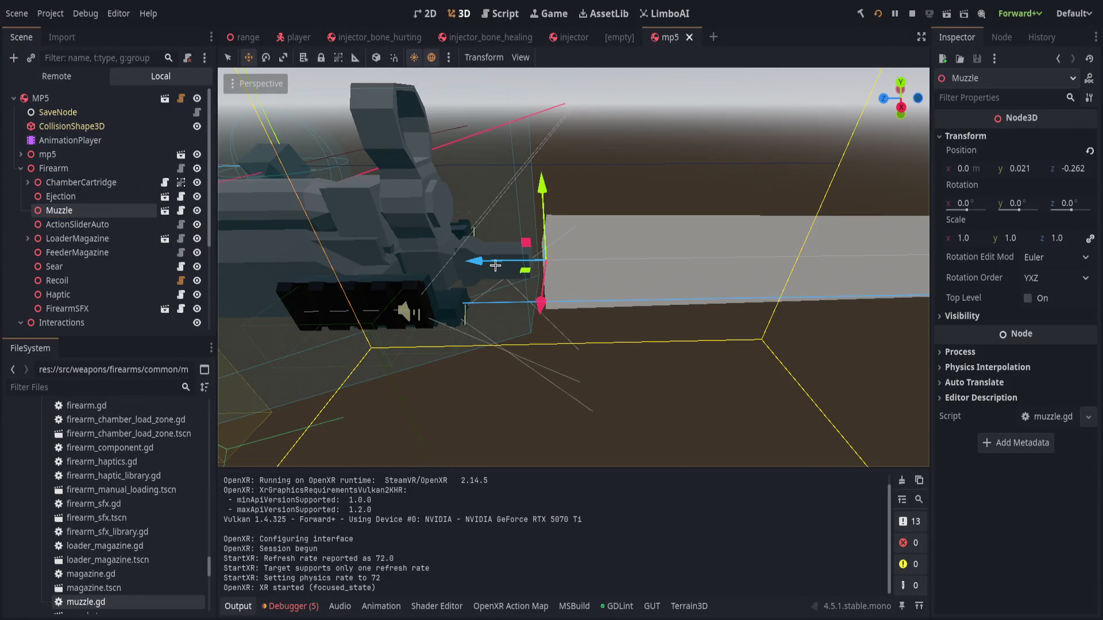
pyautogui.moveTo(480, 270); pyautogui.dragTo(666, 270)
pyautogui.hotkey('ctrl', 's')
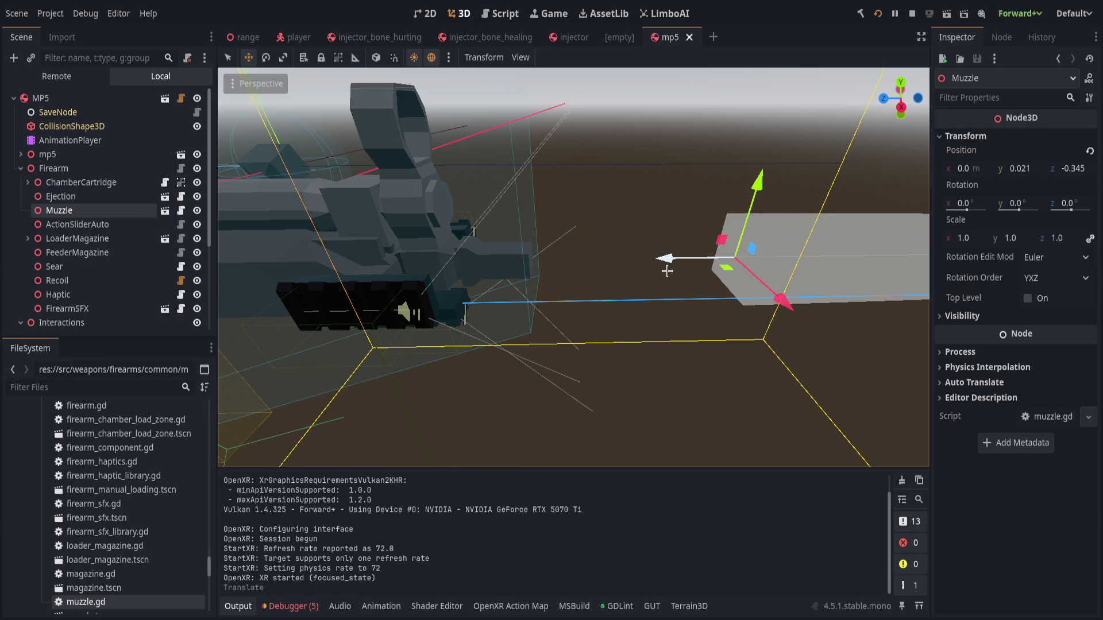
pyautogui.click(860, 14)
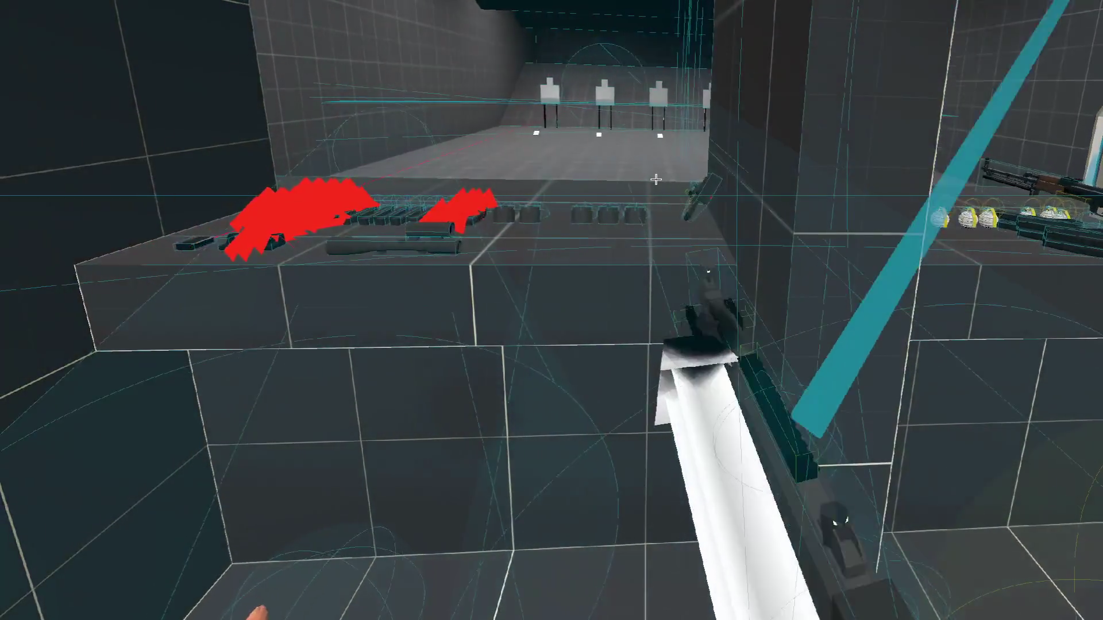
pyautogui.hotkey('alt', 'Tab')
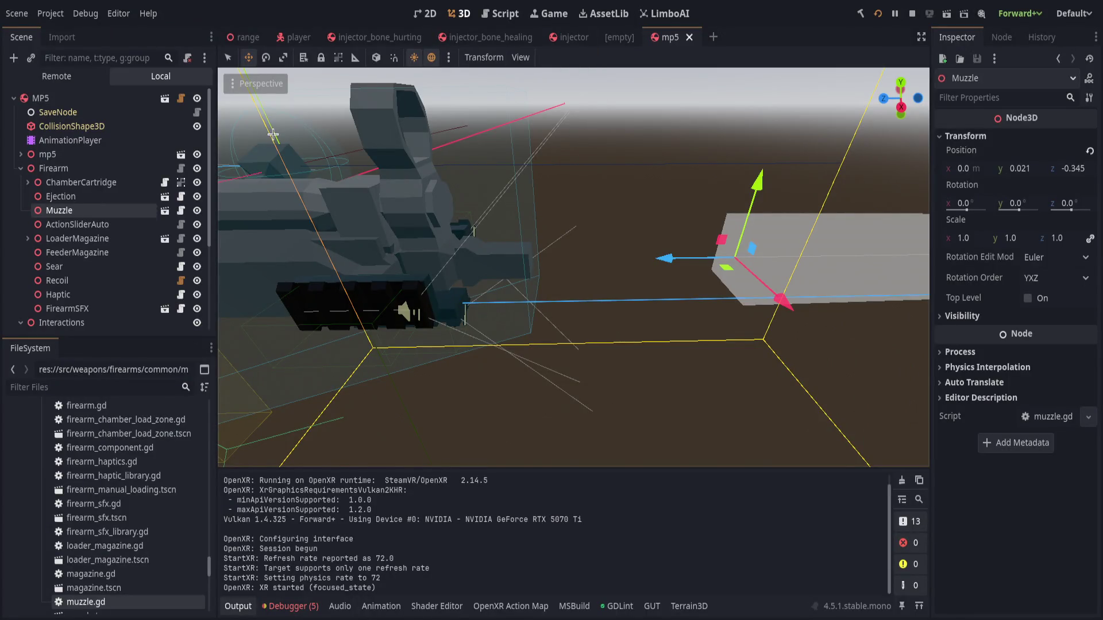
pyautogui.click(500, 13)
# Jump from the multishot call to the Bullet.create definition in bullet.gd and read through it.
pyautogui.scroll(2, 494, 350)
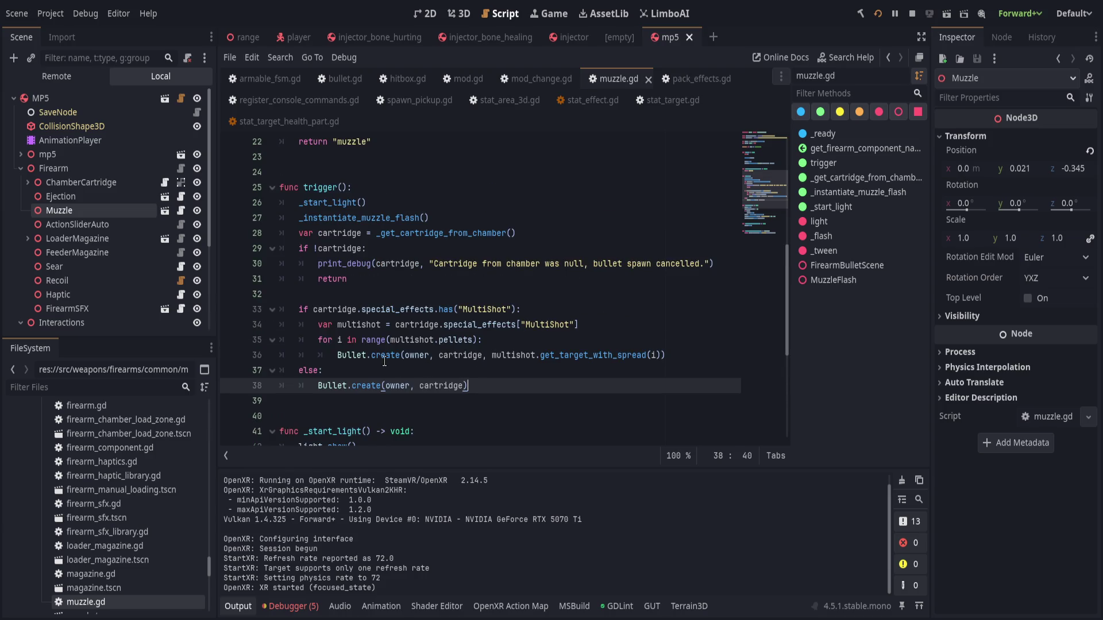
pyautogui.click(389, 355)
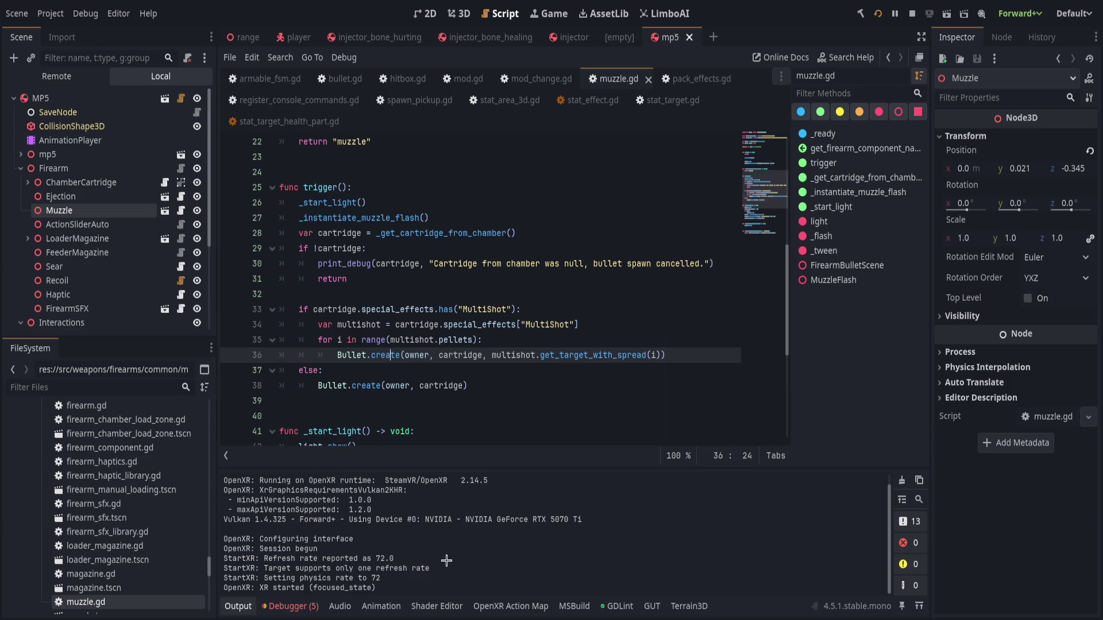
pyautogui.press('F12')
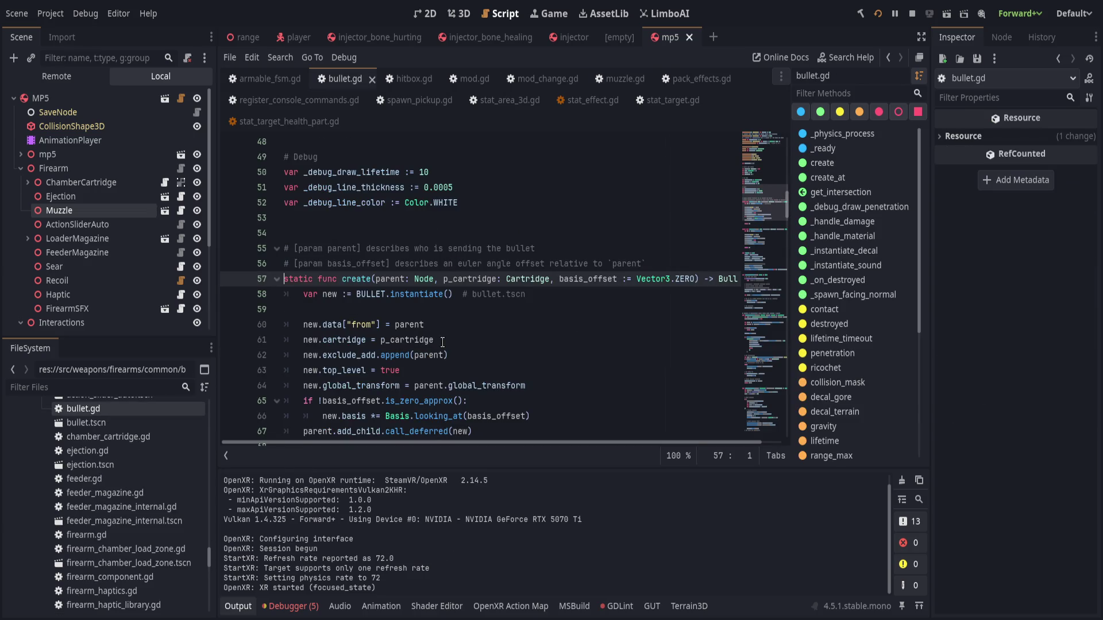
pyautogui.click(450, 308)
pyautogui.scroll(-1, 459, 313)
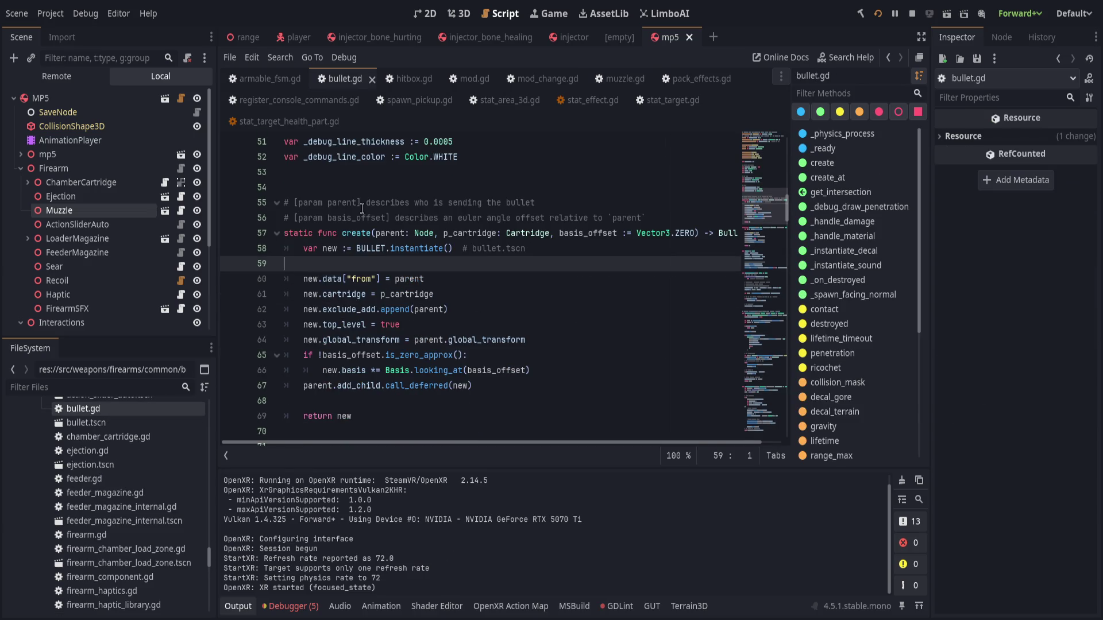
pyautogui.doubleClick(363, 232)
pyautogui.scroll(-1, 522, 336)
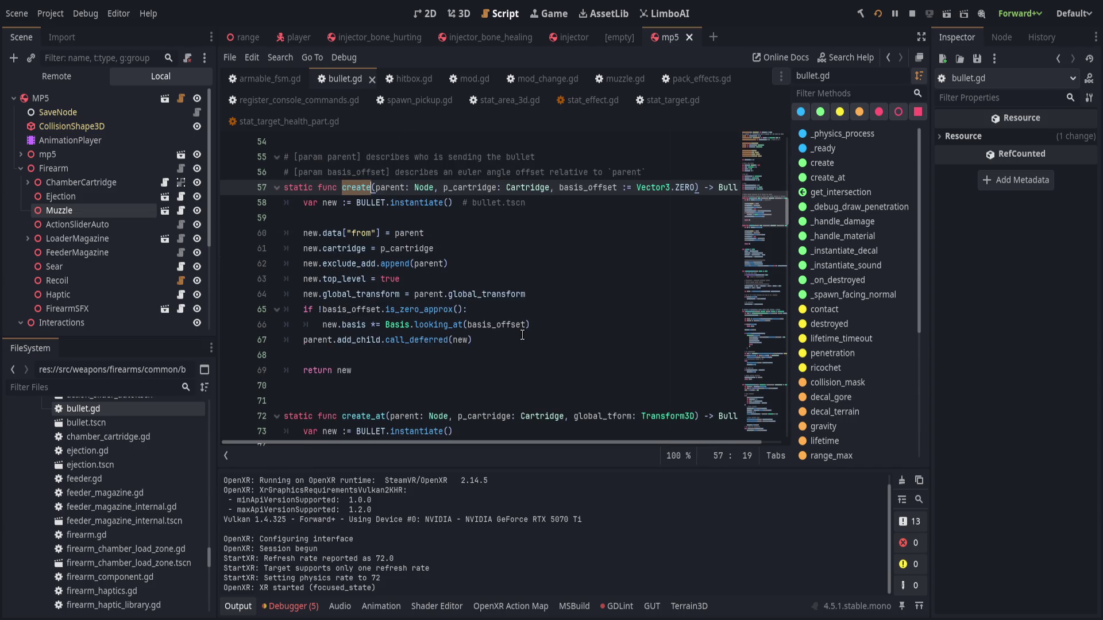
pyautogui.click(592, 337)
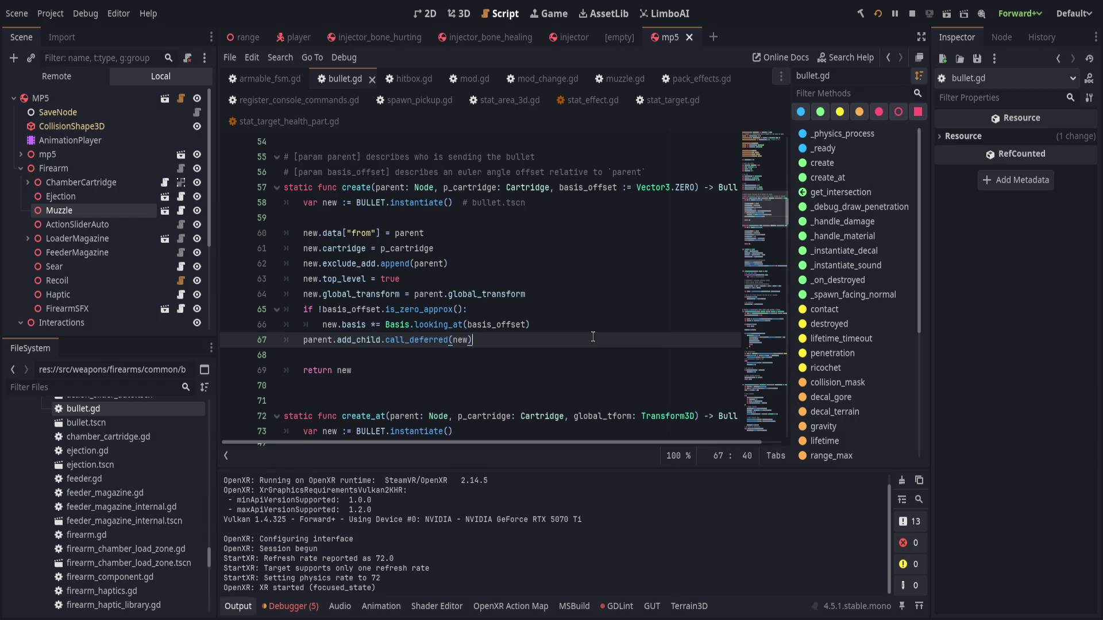
# Select exclude_add on line 62 and search bullet.gd for all its uses, finding 6 matches.
pyautogui.click(343, 264)
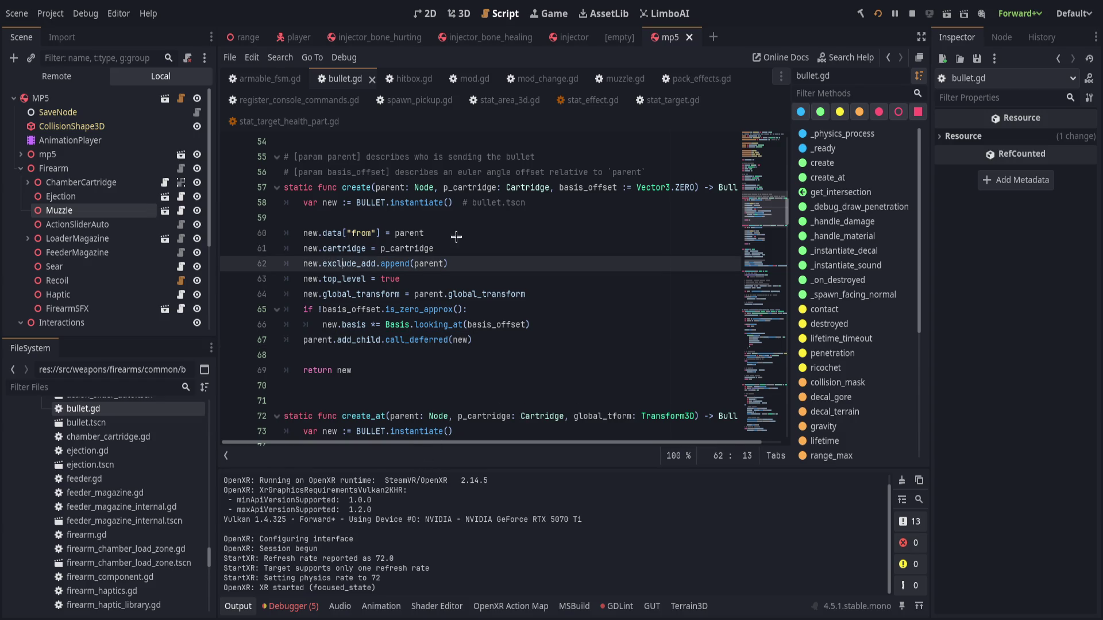
pyautogui.click(507, 187)
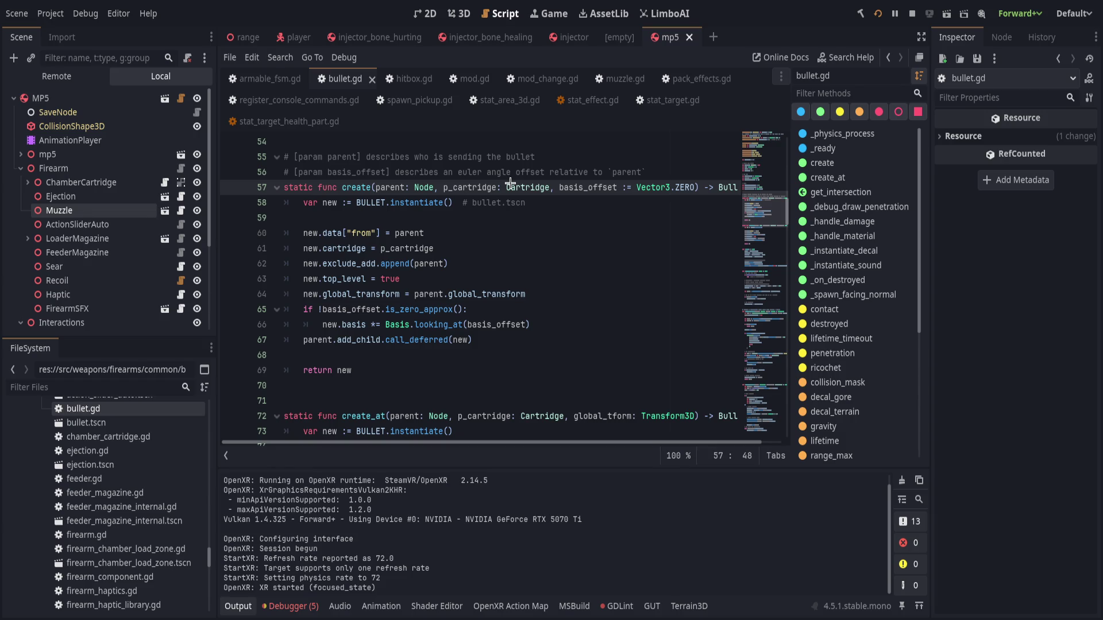
pyautogui.scroll(7, 392, 229)
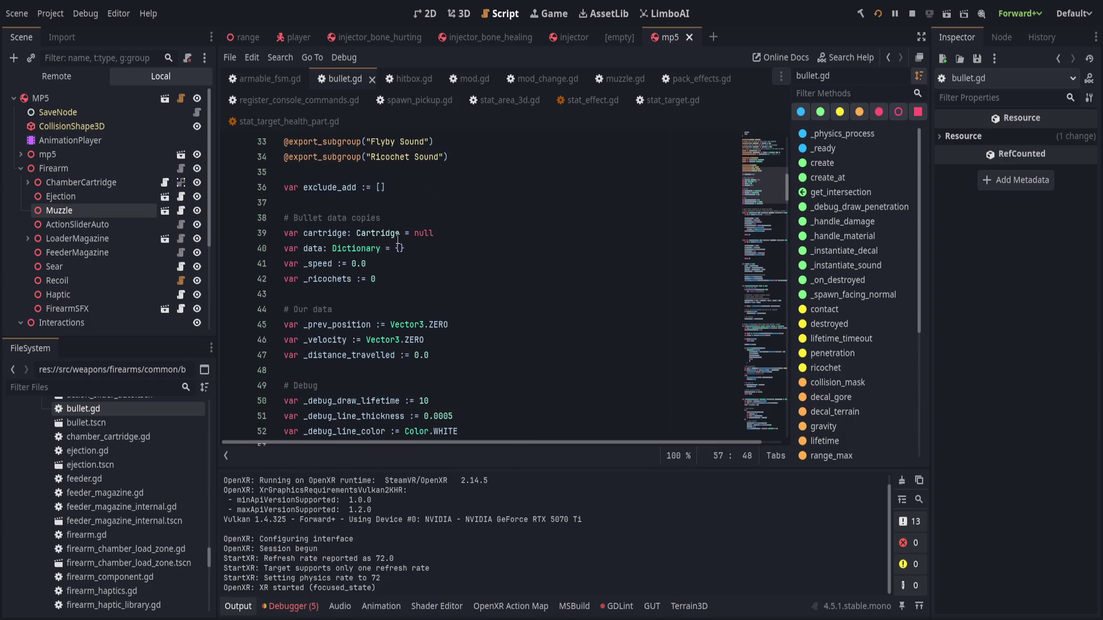
pyautogui.doubleClick(343, 187)
pyautogui.scroll(-7, 484, 322)
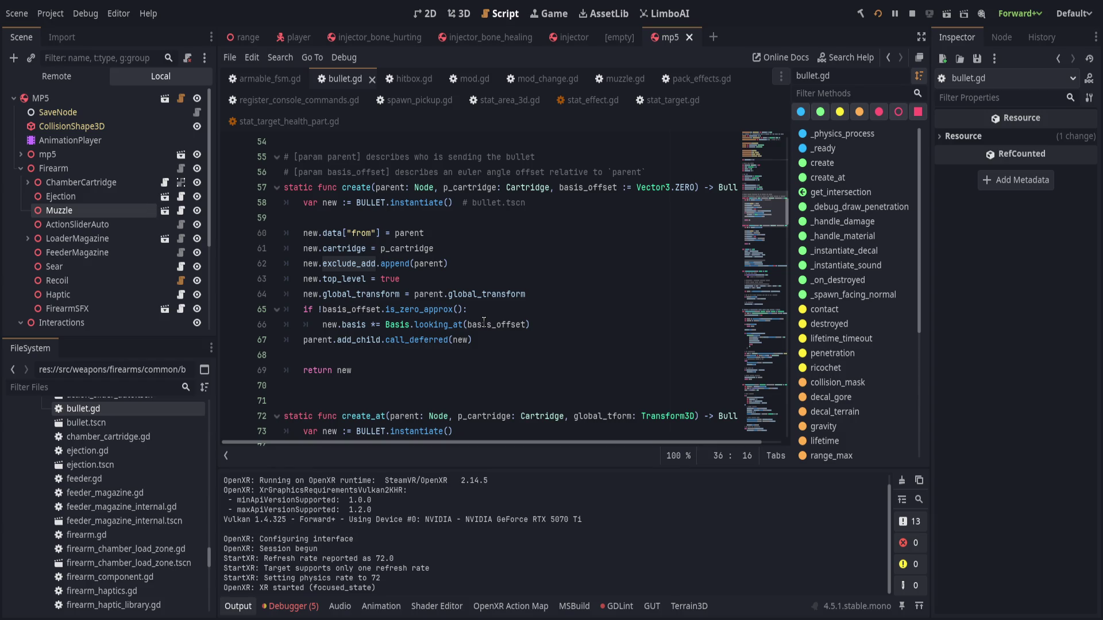
pyautogui.scroll(-6, 484, 321)
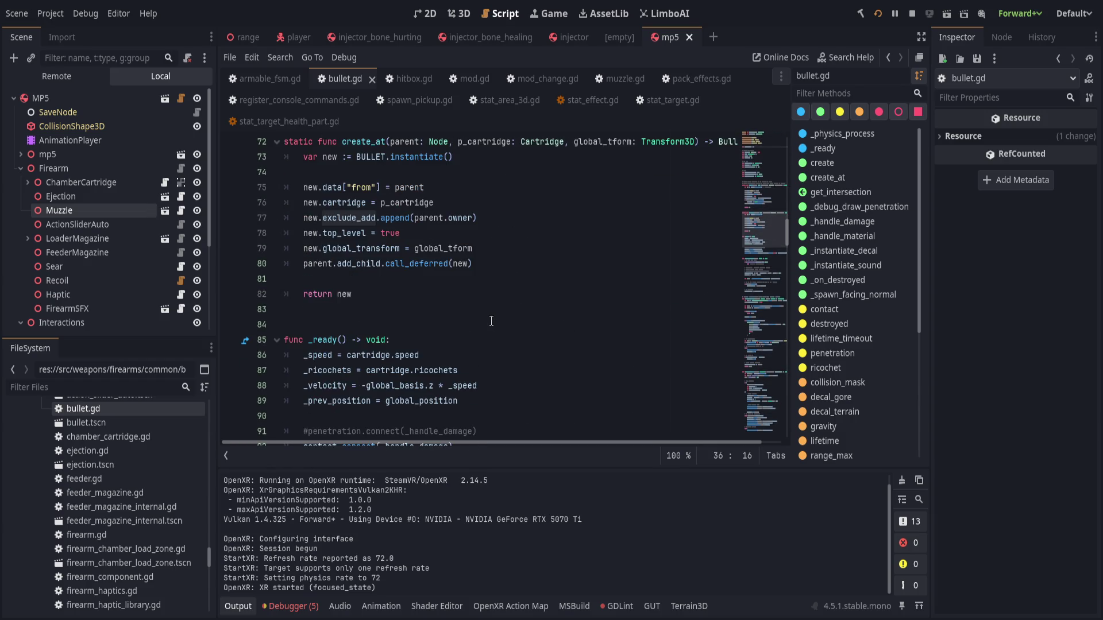
pyautogui.scroll(-2, 369, 345)
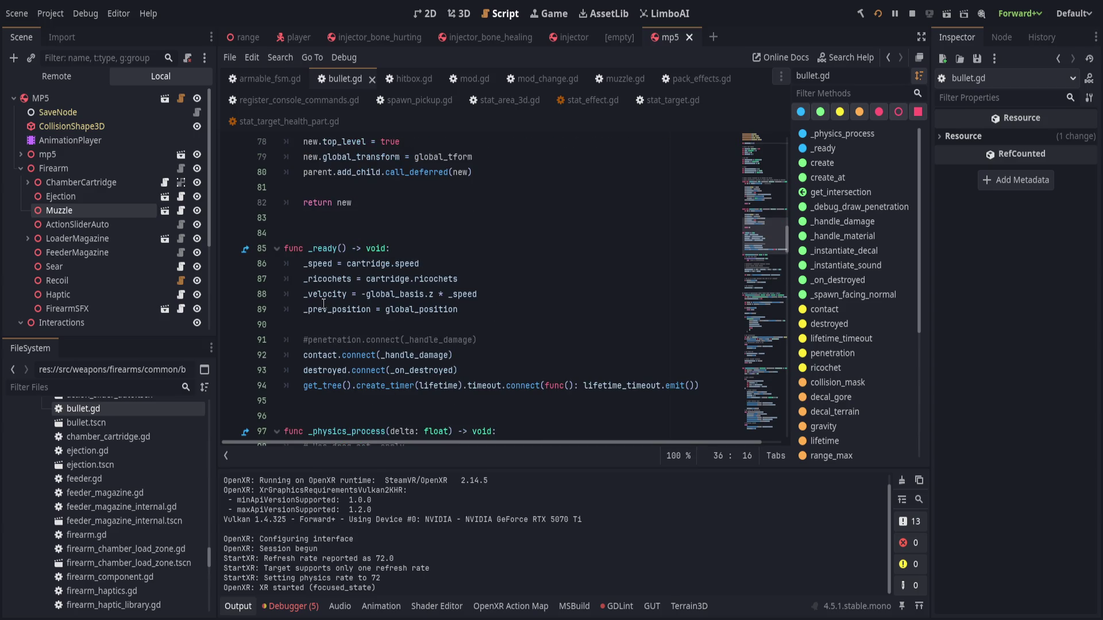
pyautogui.scroll(-11, 510, 364)
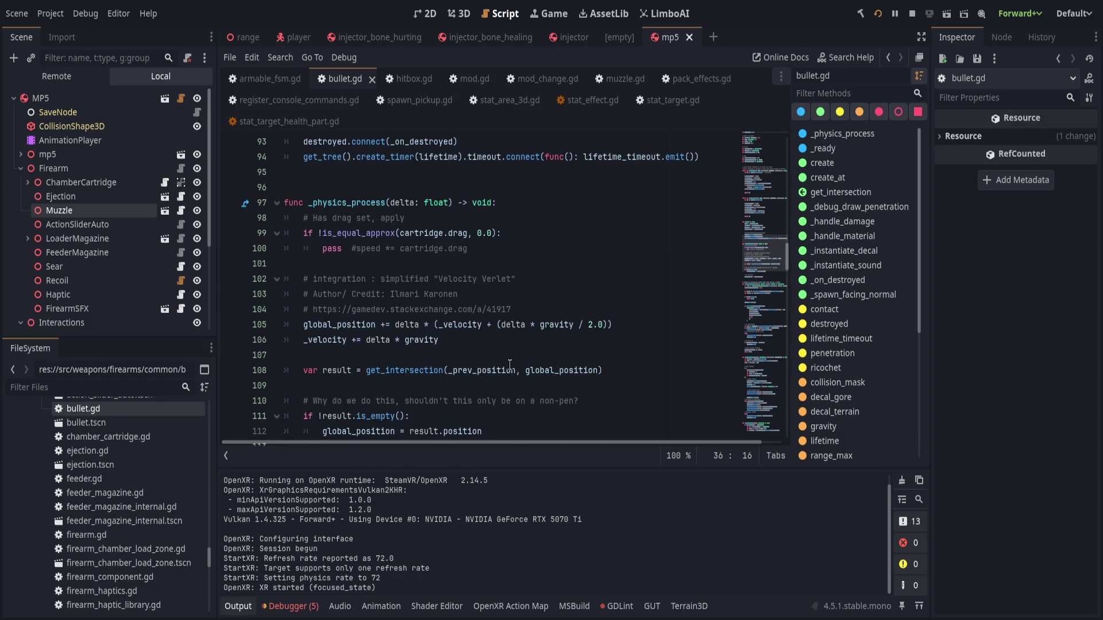
pyautogui.scroll(20, 512, 363)
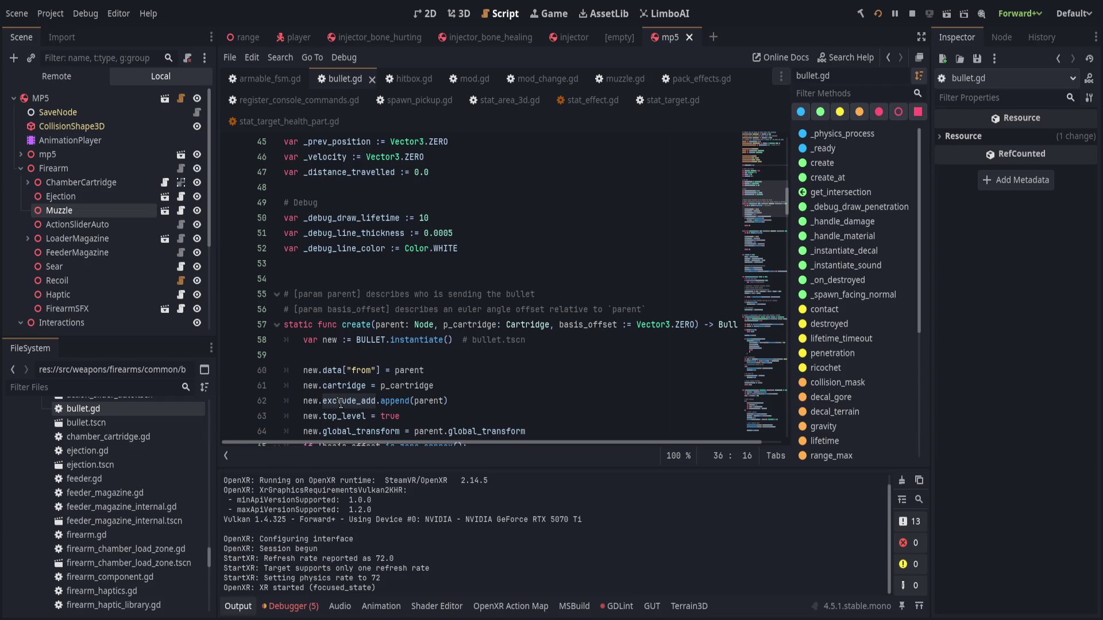
pyautogui.click(342, 401)
pyautogui.doubleClick(342, 401)
pyautogui.hotkey('ctrl', 'f')
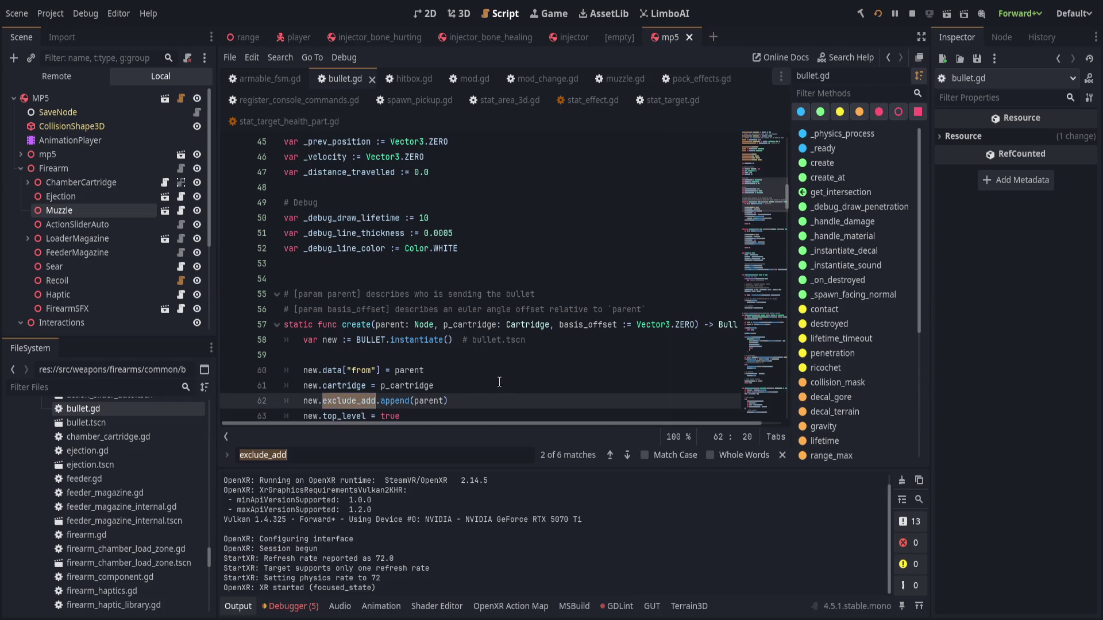
# Go to the exclude_add match in get_intersection and widen the code area to read lines 120-121.
pyautogui.scroll(-9, 574, 402)
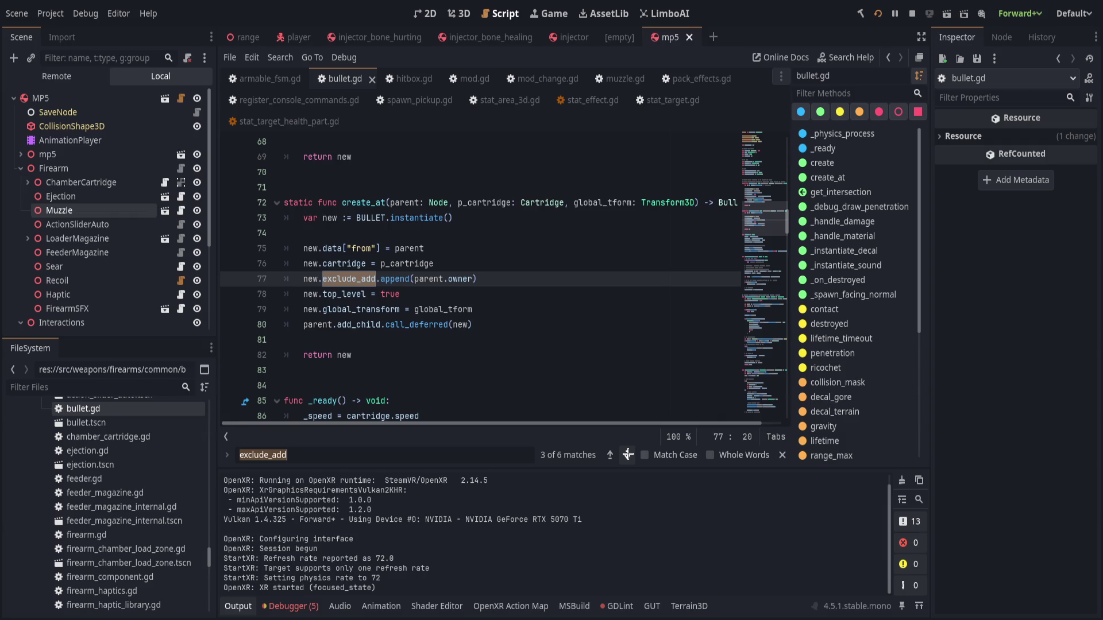
pyautogui.click(627, 455)
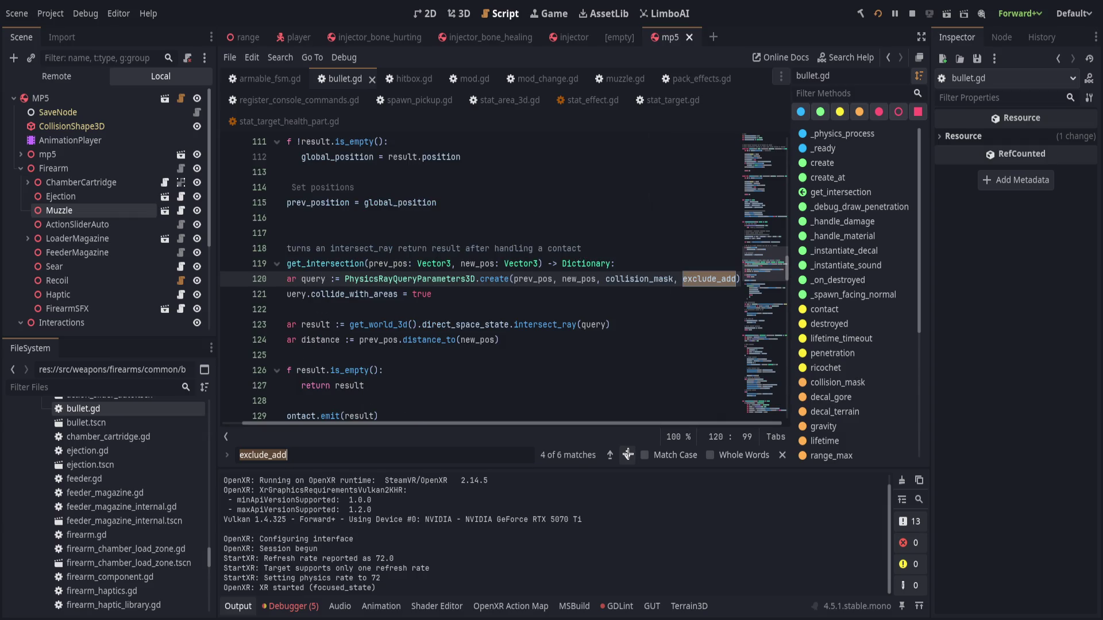
pyautogui.click(934, 361)
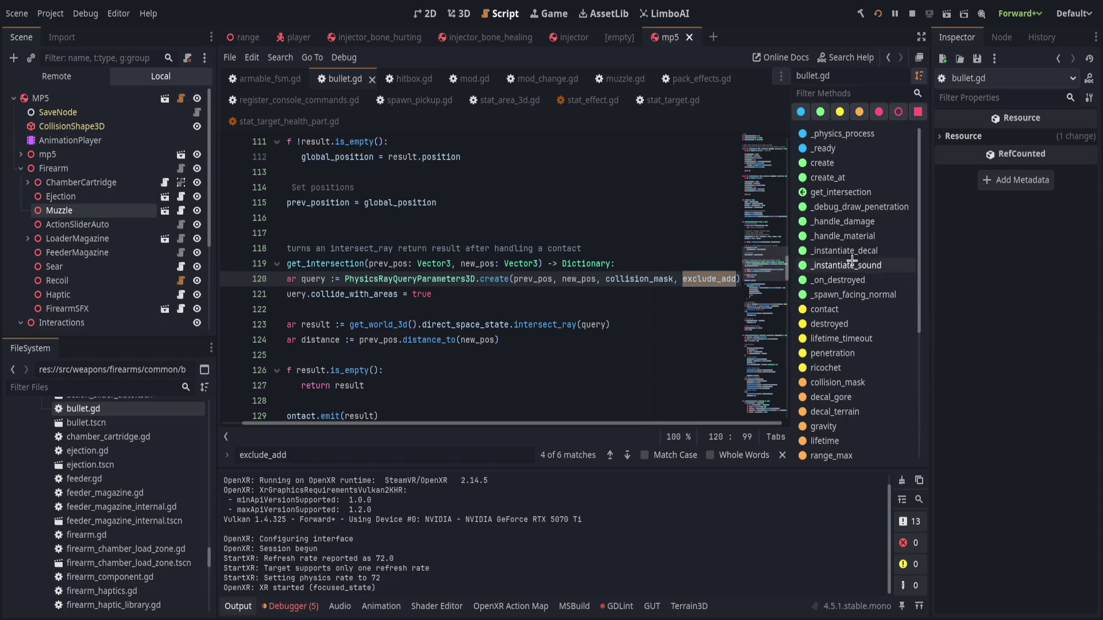
pyautogui.moveTo(929, 93); pyautogui.dragTo(975, 94)
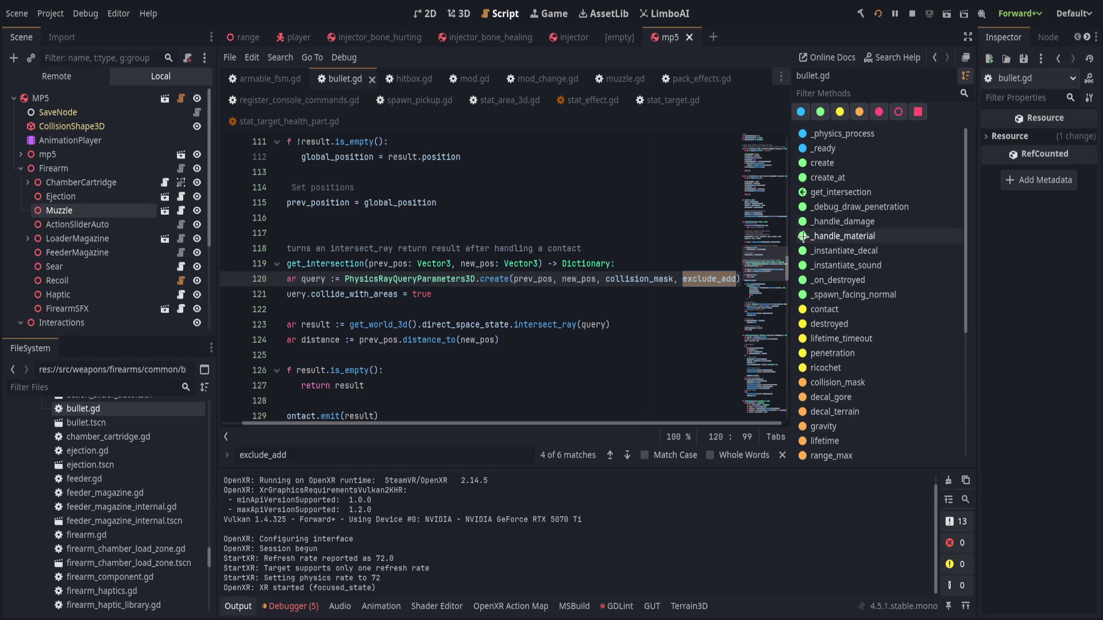
pyautogui.moveTo(793, 266); pyautogui.dragTo(839, 265)
pyautogui.click(643, 302)
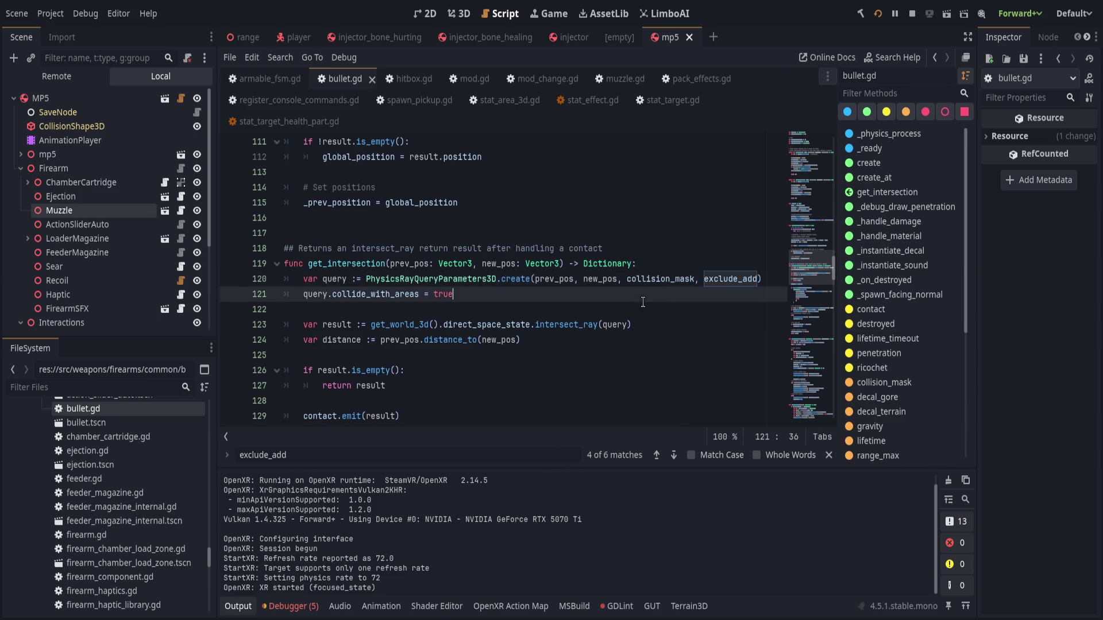
# Set a breakpoint on line 120 and inspect the exclude_add array and its excluded object.
pyautogui.click(228, 284)
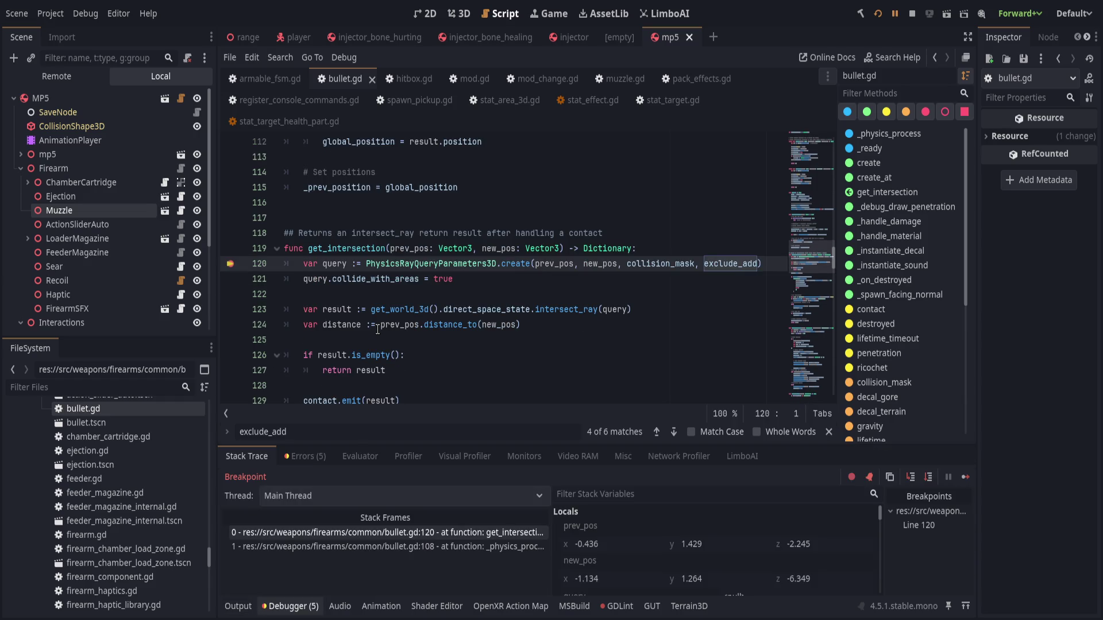
pyautogui.scroll(-5, 625, 529)
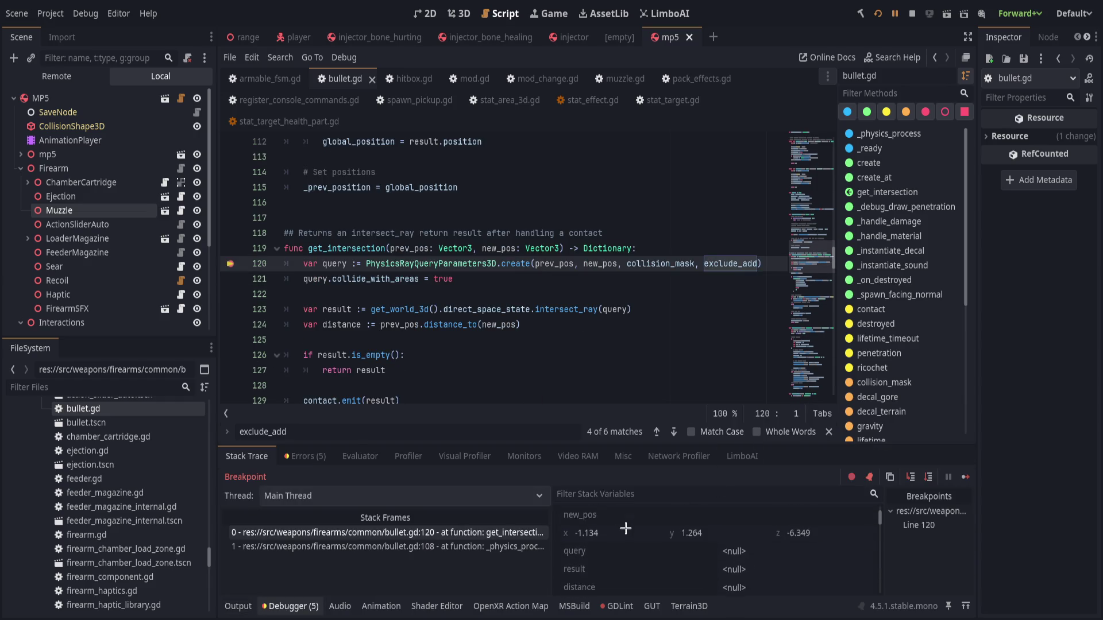
pyautogui.scroll(-6, 626, 529)
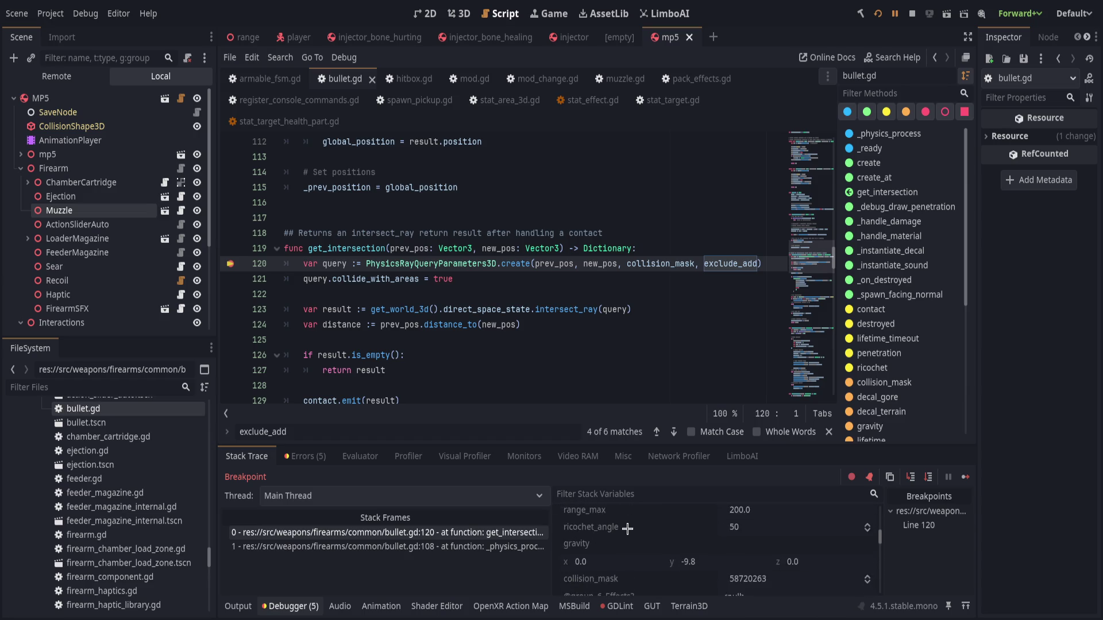
pyautogui.scroll(-3, 627, 529)
pyautogui.click(770, 525)
pyautogui.click(787, 554)
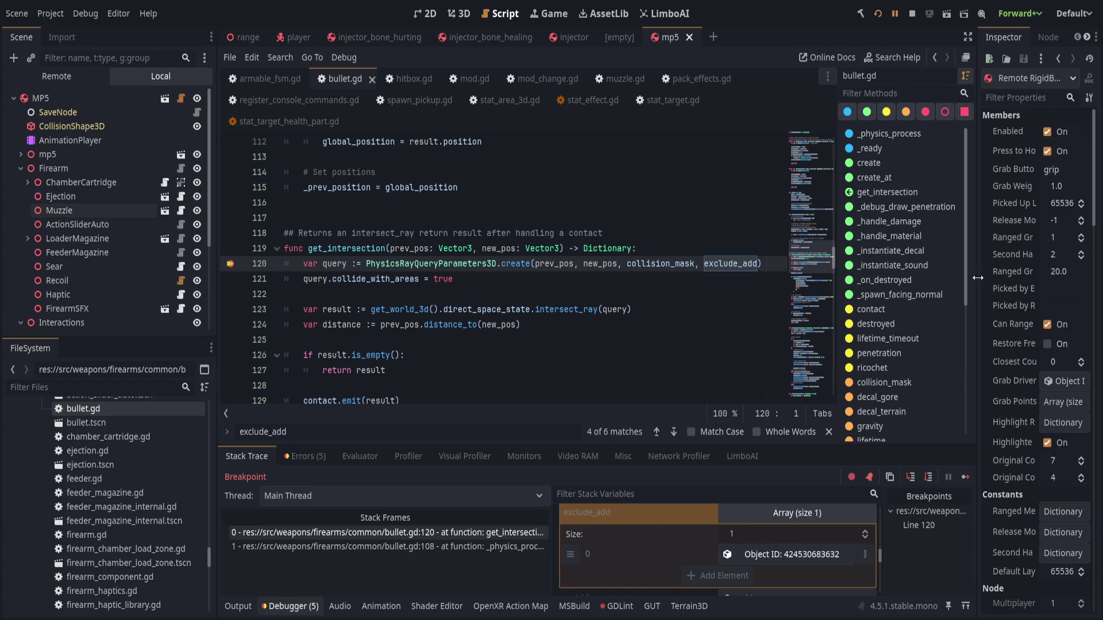
pyautogui.moveTo(973, 280)
pyautogui.mouseDown()
pyautogui.moveTo(816, 298)
pyautogui.moveTo(908, 309)
pyautogui.mouseUp()
pyautogui.scroll(-5, 962, 425)
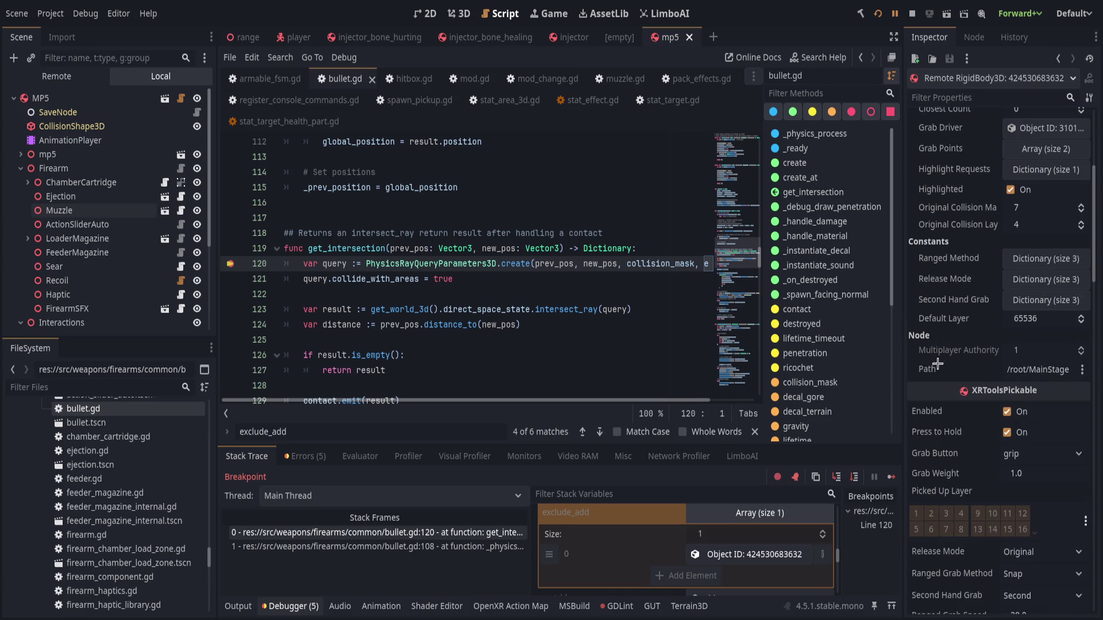
pyautogui.moveTo(903, 348); pyautogui.dragTo(1007, 351)
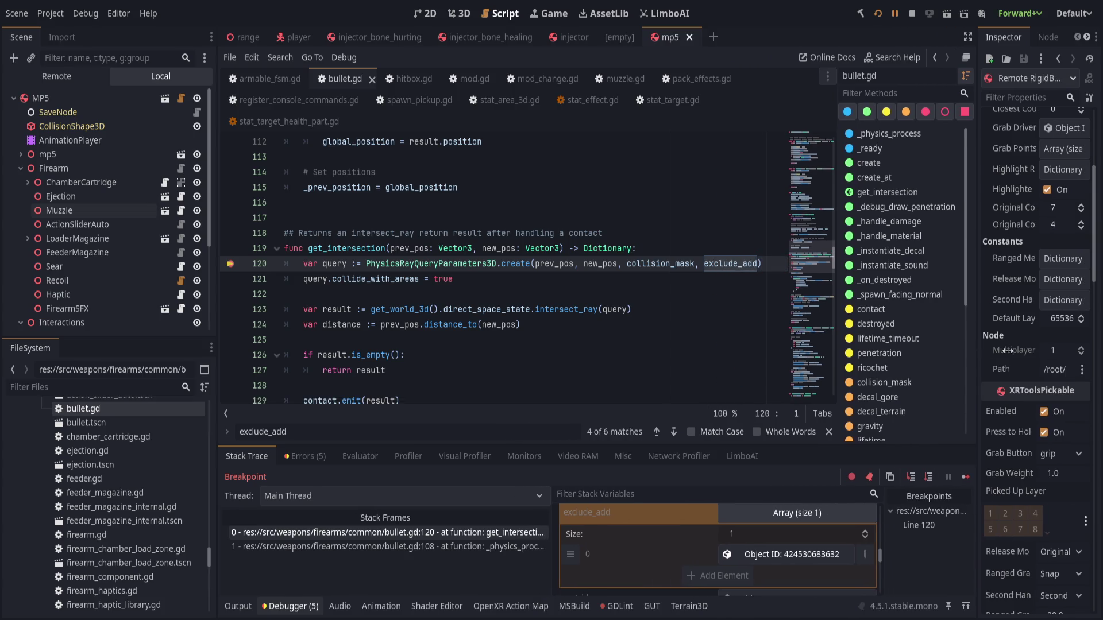
# Step through get_intersection's ray query to the no-hit return, back into _physics_process, and continue.
pyautogui.click(927, 477)
pyautogui.click(926, 477)
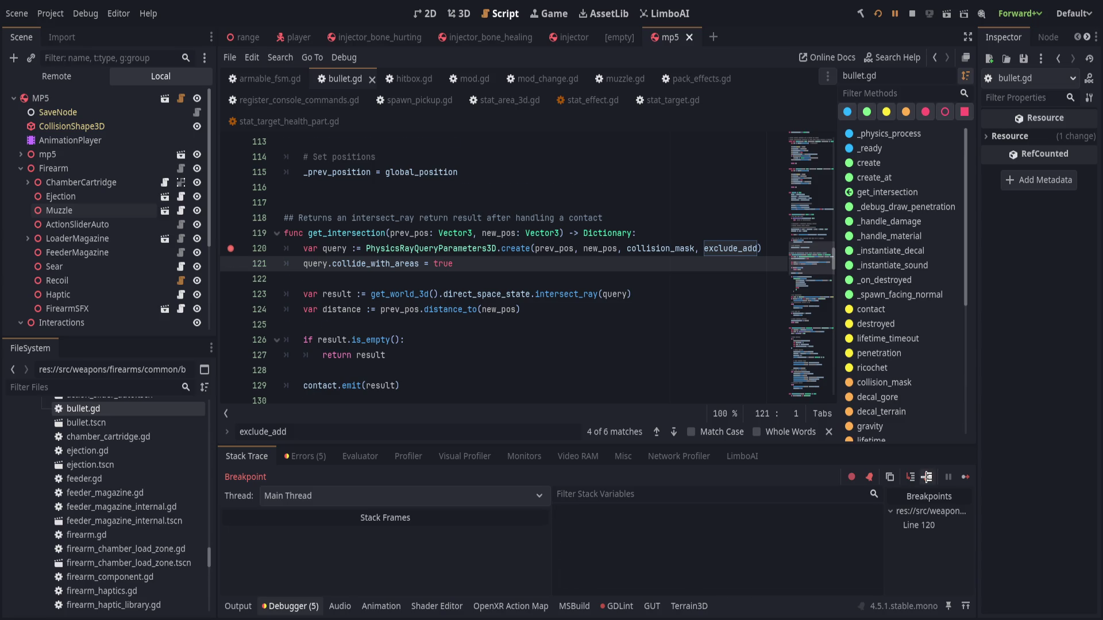
pyautogui.click(927, 477)
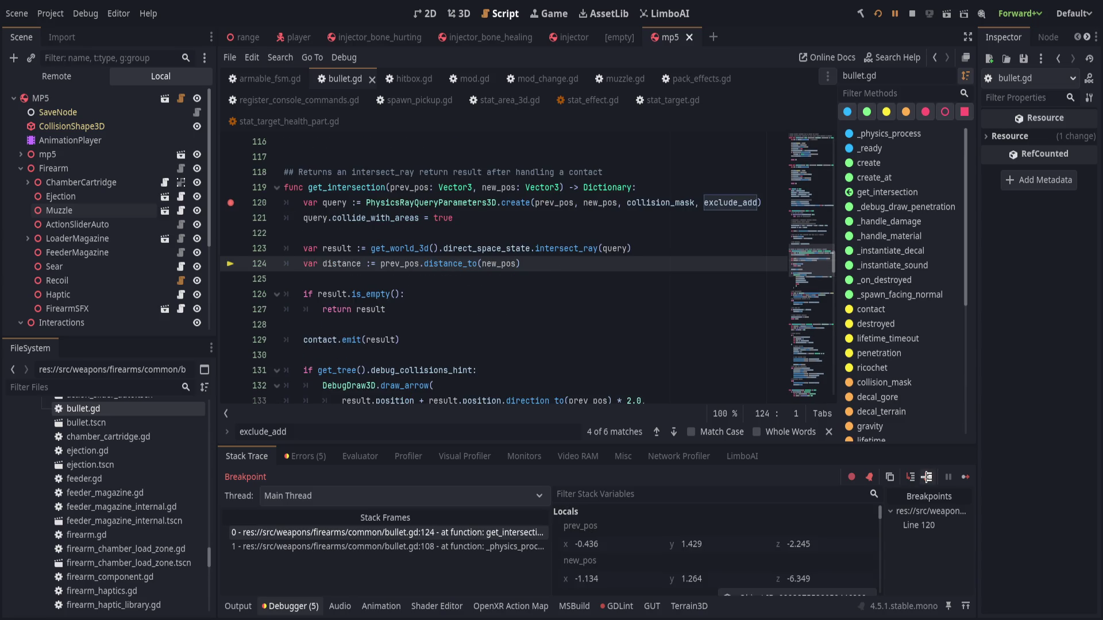
pyautogui.click(927, 477)
pyautogui.click(927, 477)
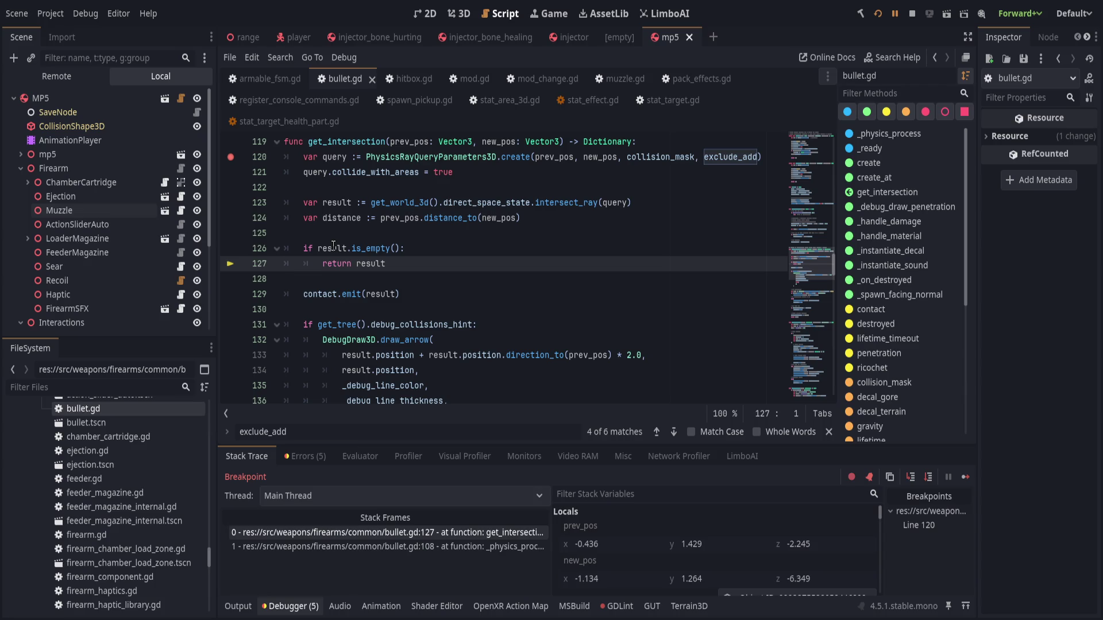
pyautogui.scroll(-1, 563, 342)
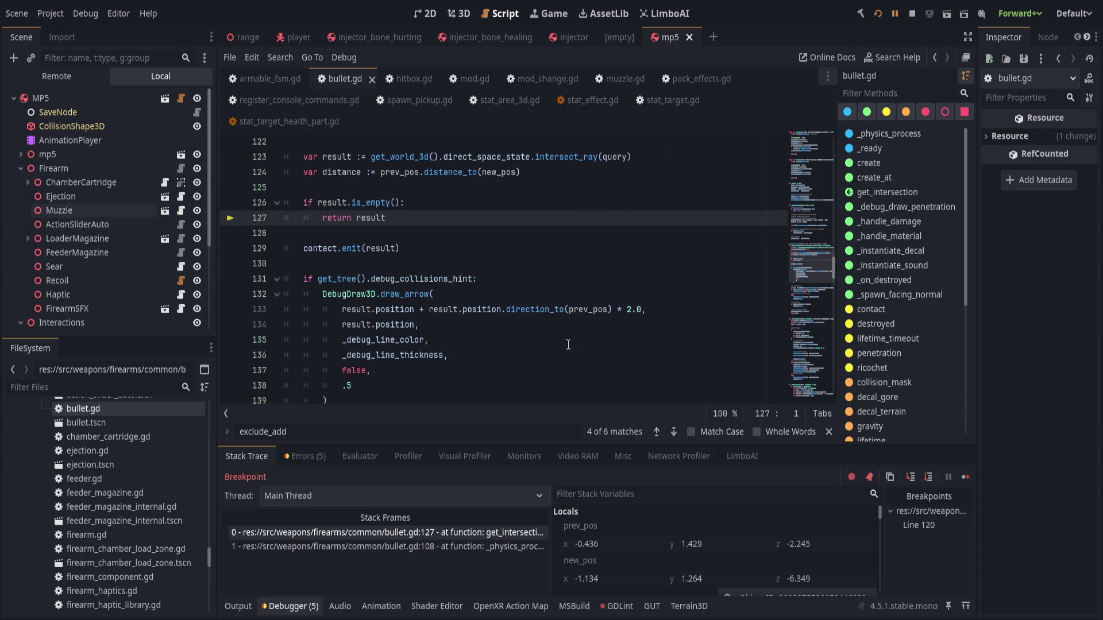
pyautogui.click(928, 481)
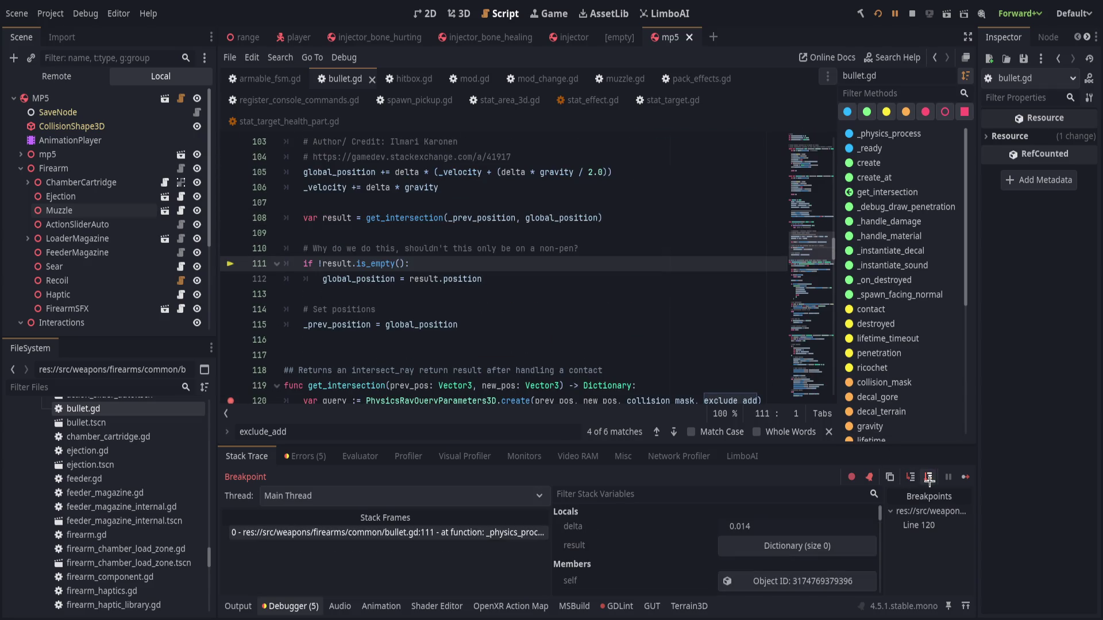
pyautogui.click(928, 481)
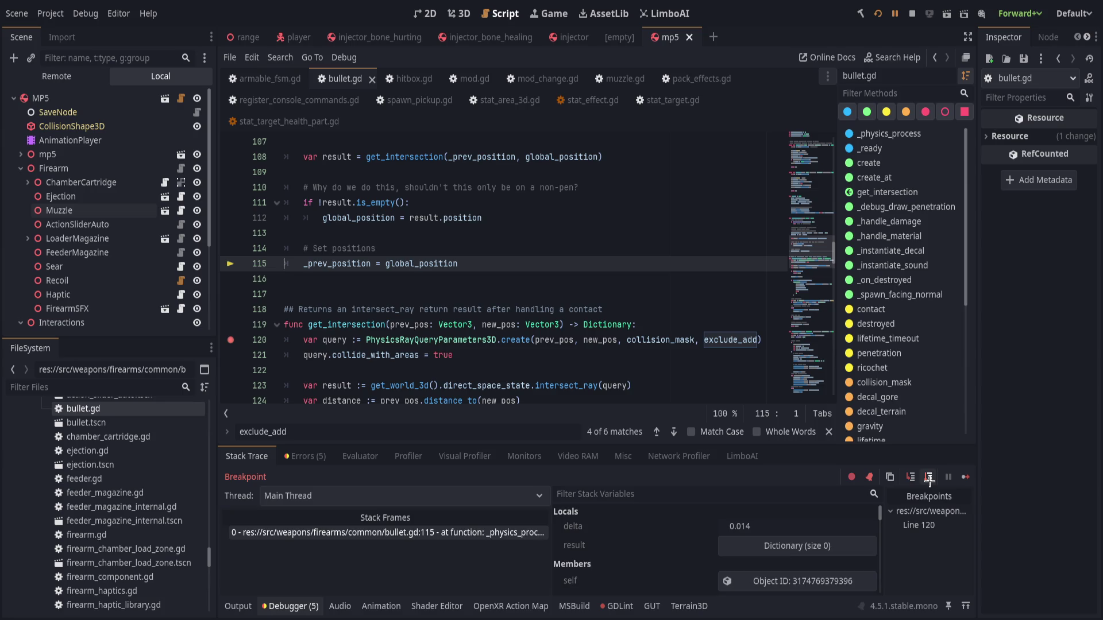
pyautogui.click(928, 481)
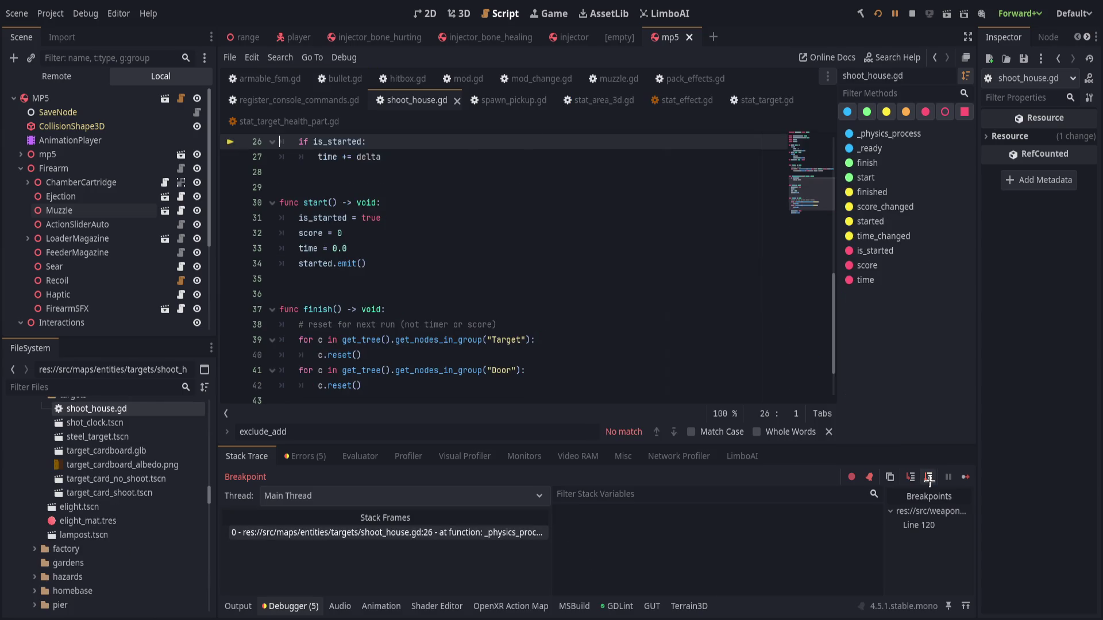
pyautogui.click(893, 12)
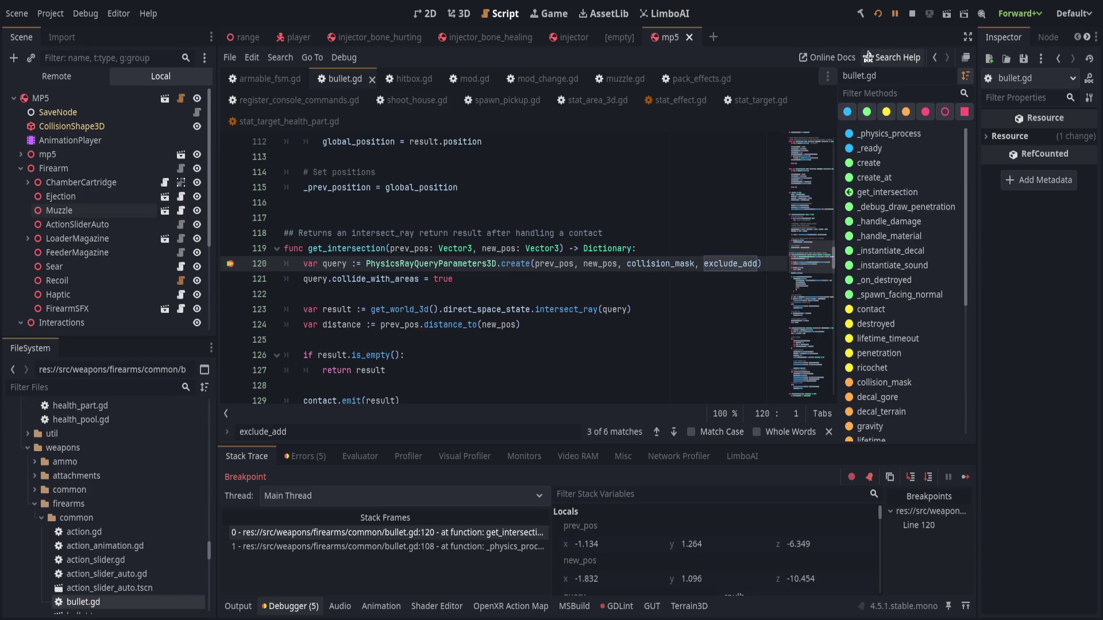
# Step through get_intersection again on the next hit, then continue until the game runs freely.
pyautogui.scroll(-1, 399, 303)
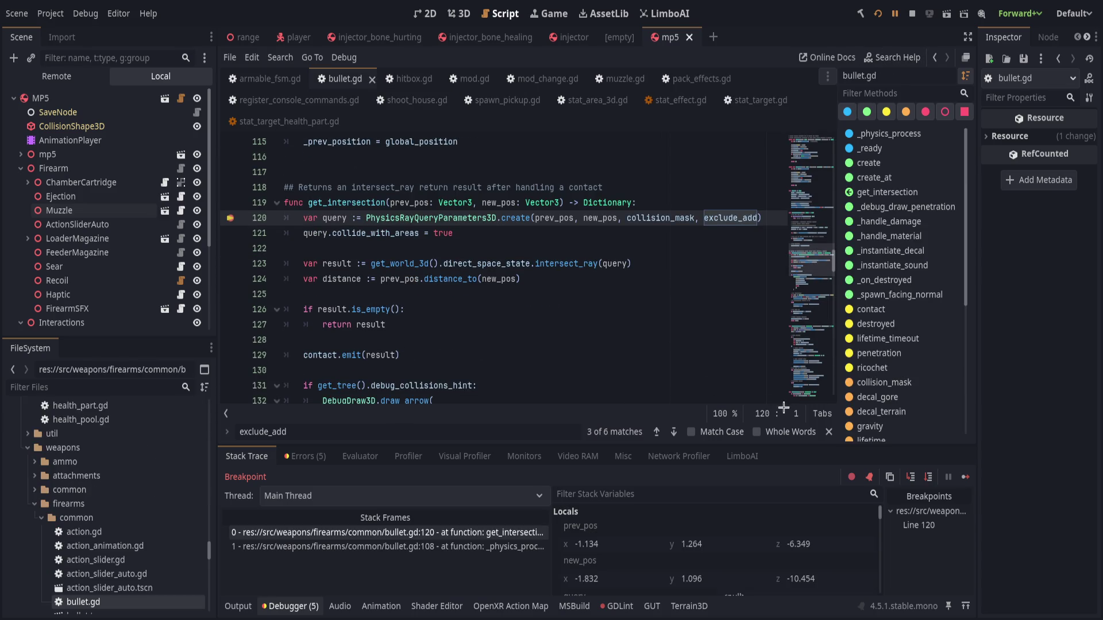
pyautogui.click(926, 479)
pyautogui.click(928, 478)
pyautogui.click(928, 478)
pyautogui.click(928, 478)
pyautogui.click(928, 478)
pyautogui.click(928, 478)
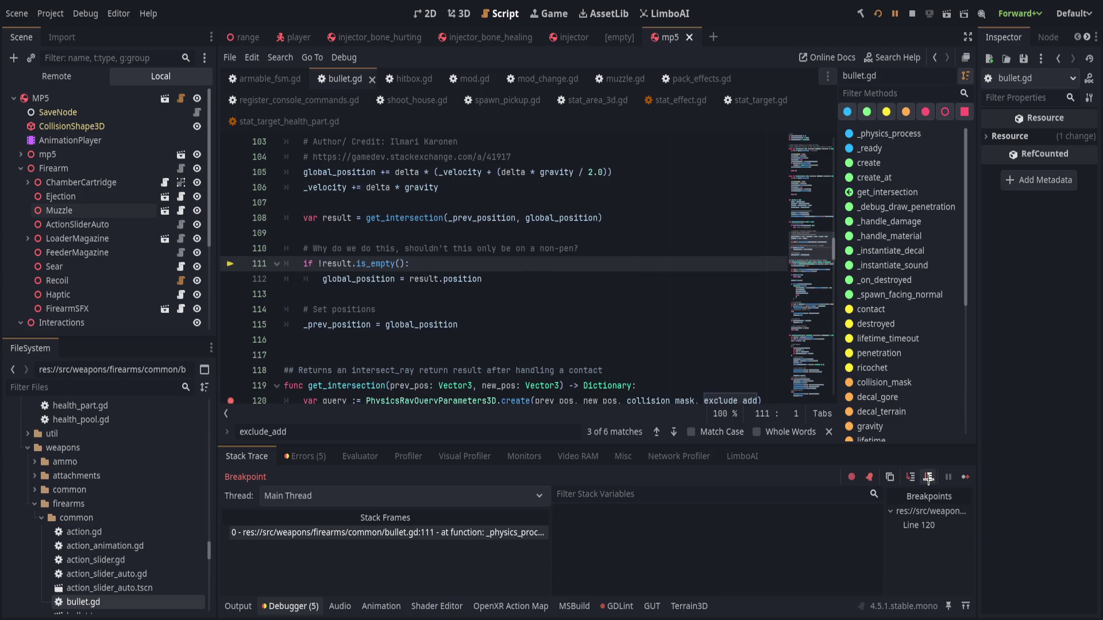
pyautogui.click(893, 16)
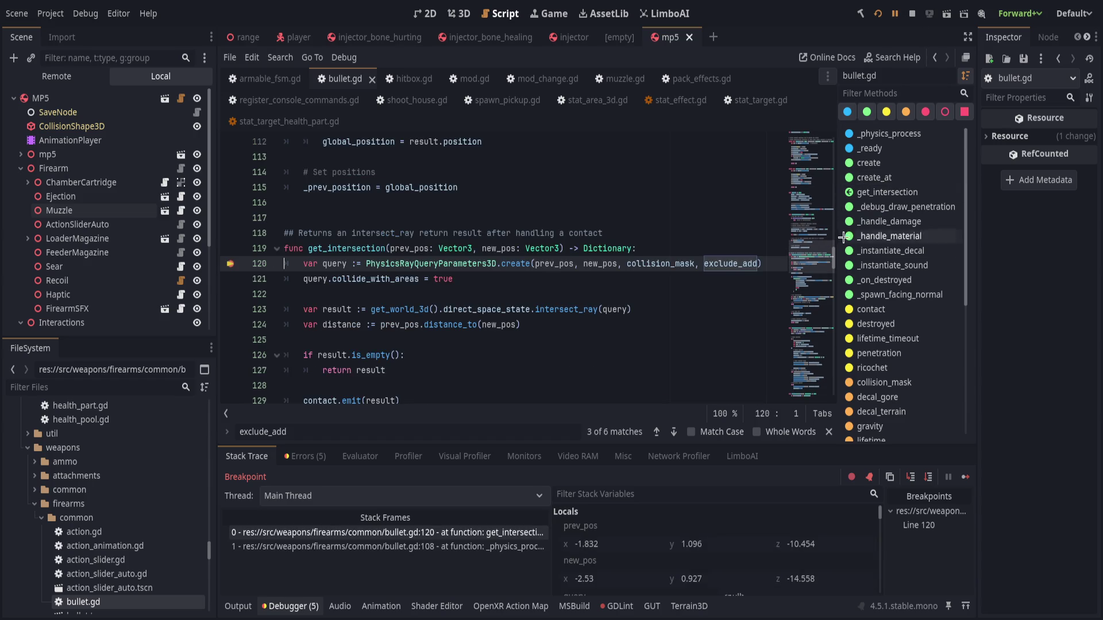
pyautogui.click(892, 18)
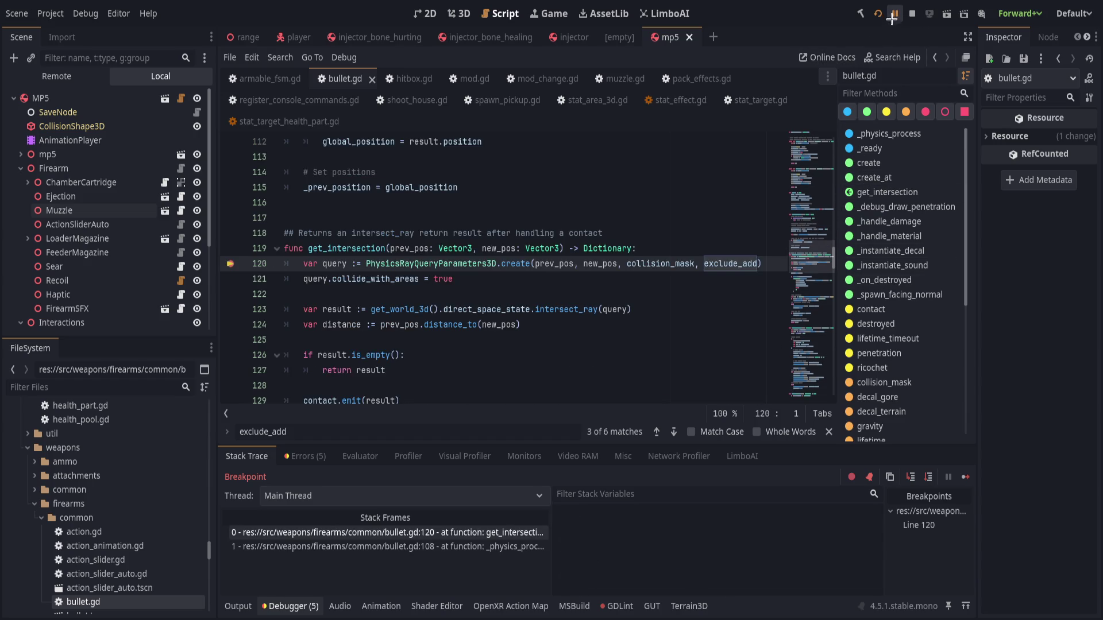
pyautogui.click(894, 15)
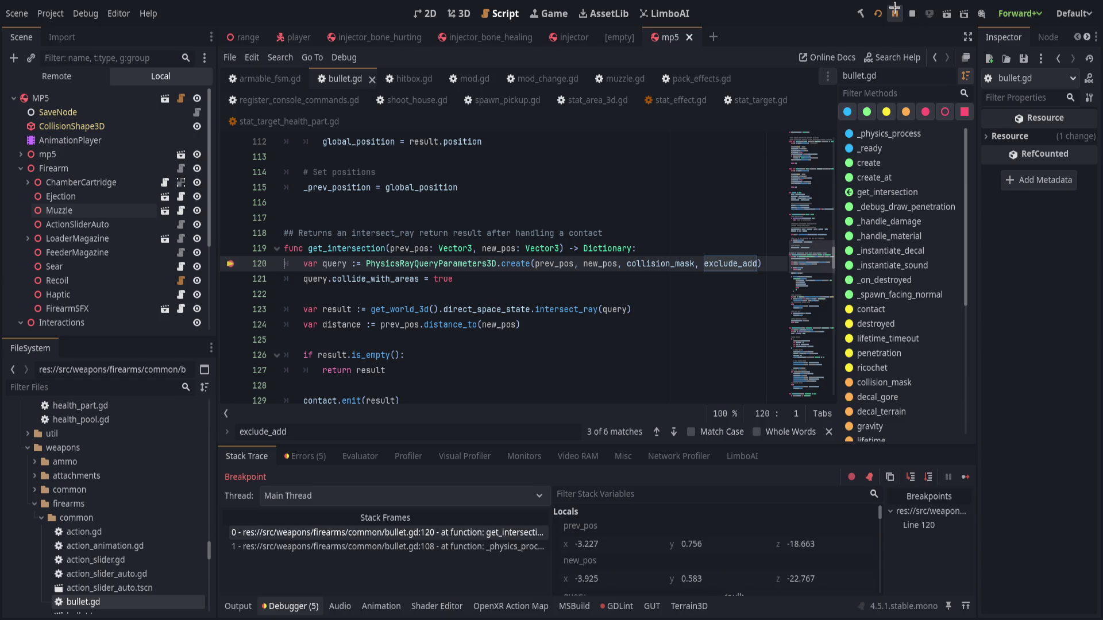
pyautogui.click(894, 14)
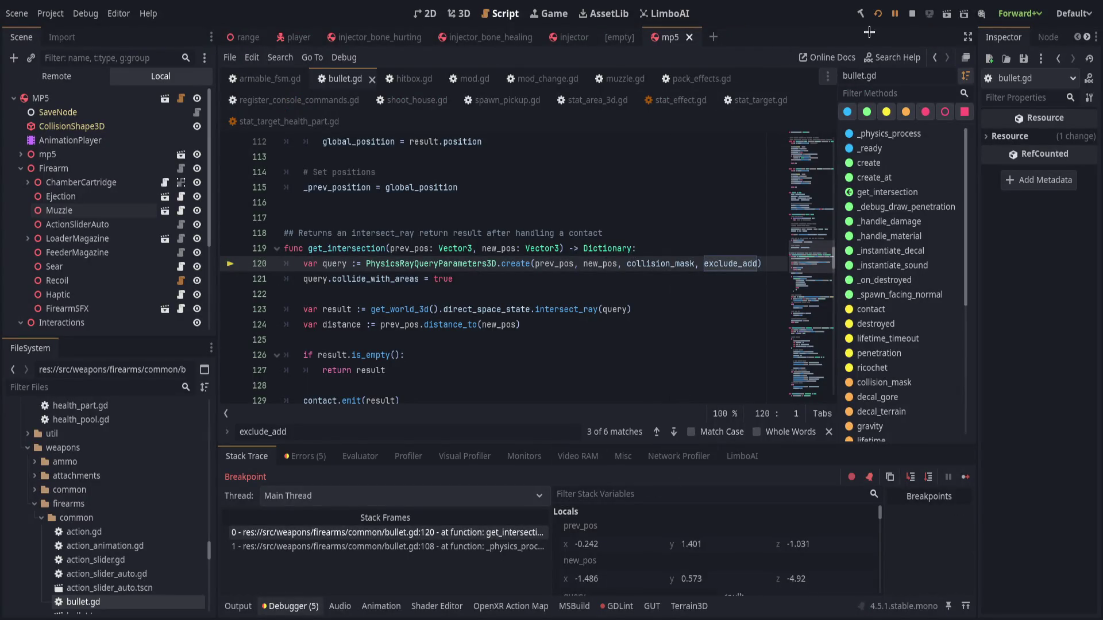
pyautogui.click(894, 14)
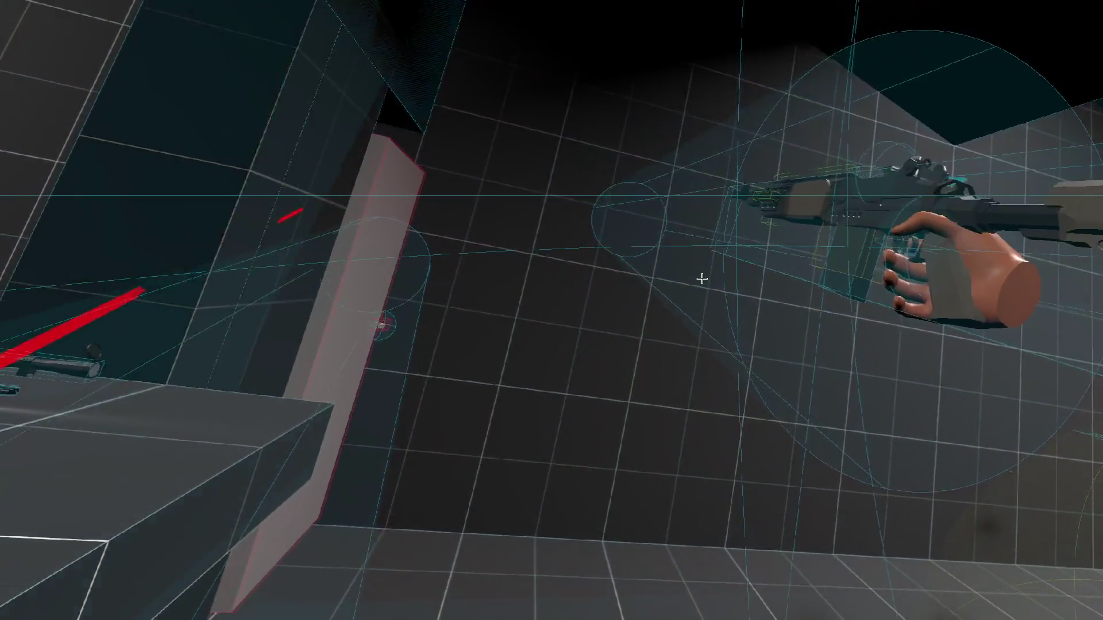
# Return from the VR firearm test to the editor with the m21_ebr rifle scene open.
pyautogui.hotkey('alt', 'Tab')
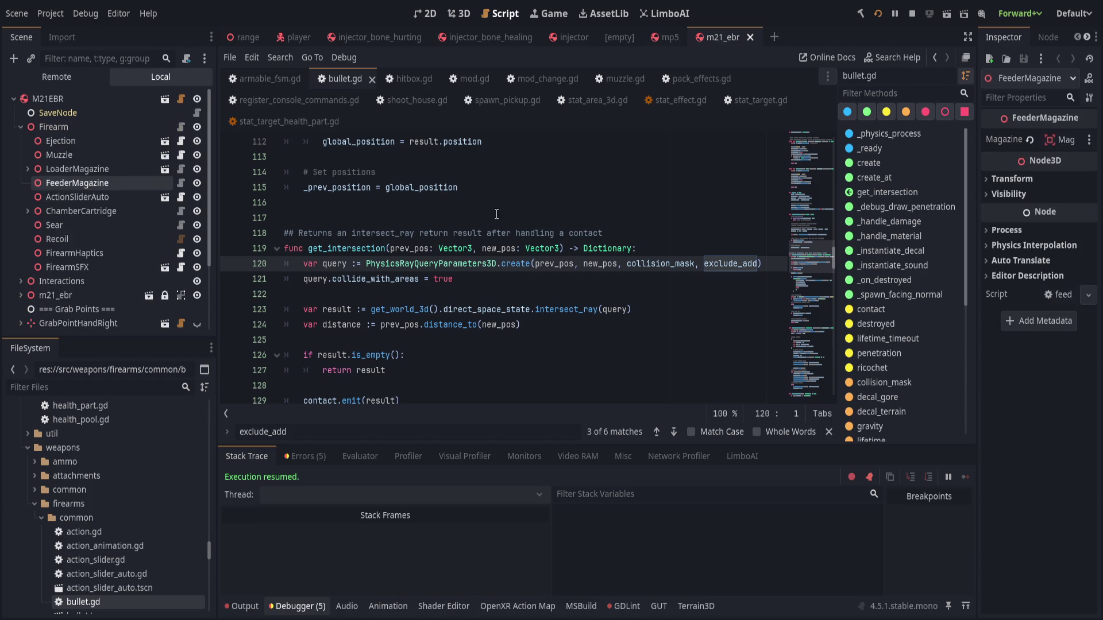
# In the 3D view, select the M21EBR's Muzzle node, move it to z -1.7 and save the scene.
pyautogui.click(458, 13)
pyautogui.press('Up')
pyautogui.press('Up')
pyautogui.press('f')
pyautogui.moveTo(669, 222)
pyautogui.mouseDown()
pyautogui.moveTo(531, 271)
pyautogui.moveTo(827, 248)
pyautogui.moveTo(715, 251)
pyautogui.moveTo(773, 246)
pyautogui.mouseUp()
pyautogui.hotkey('ctrl', 's')
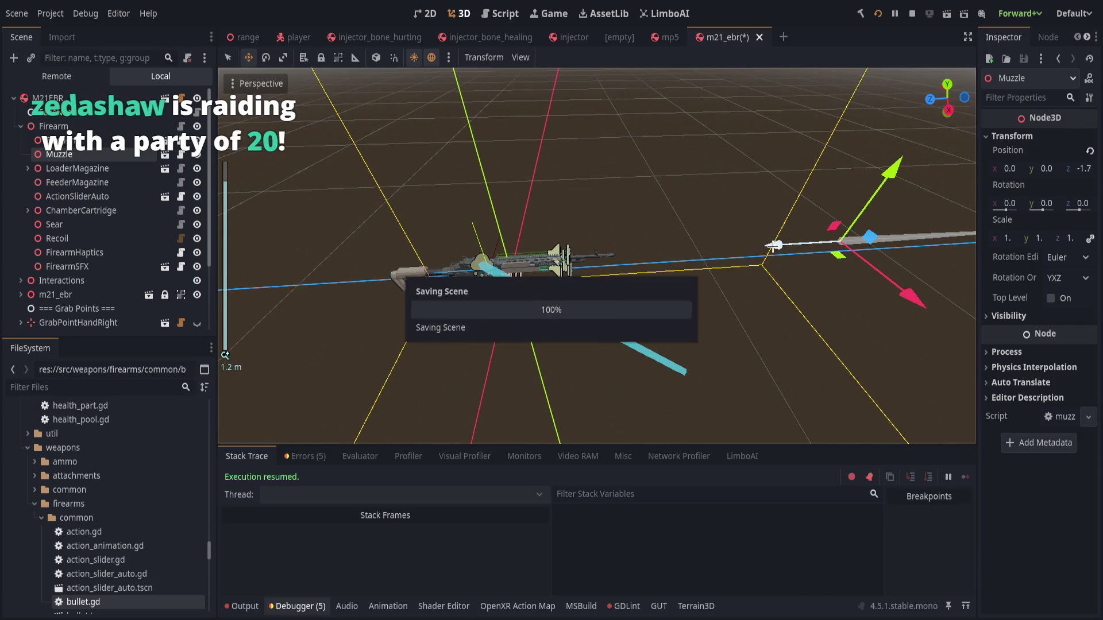
pyautogui.hotkey('ctrl', 's')
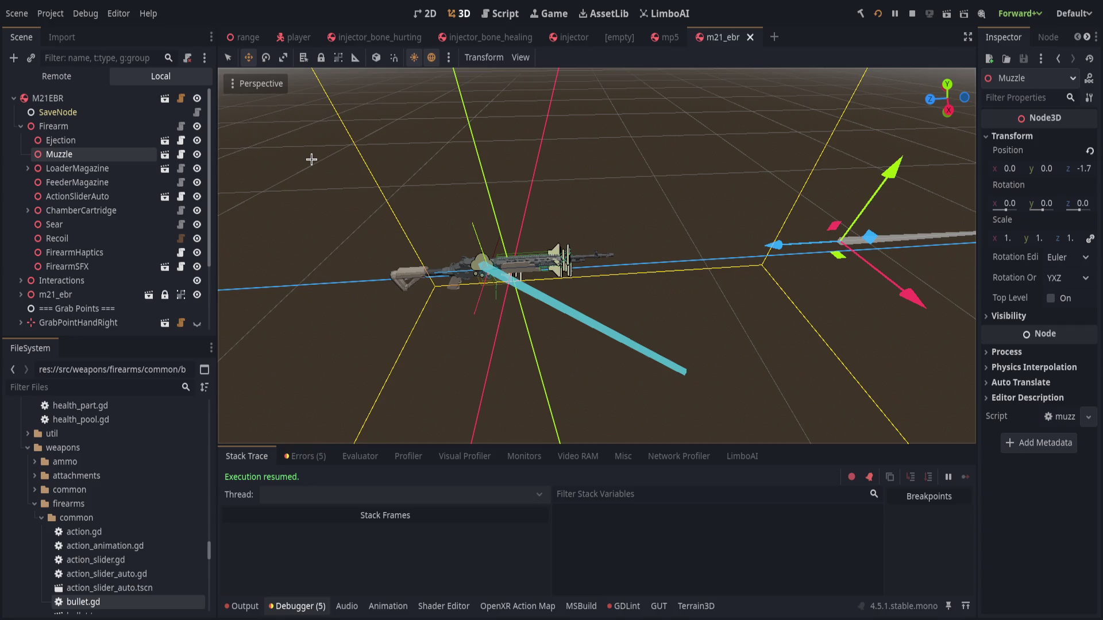
# Add a CSGBox3D under Muzzle, shrink it to a small thin block, and open the Muzzle scene.
pyautogui.hotkey('ctrl', 'v')
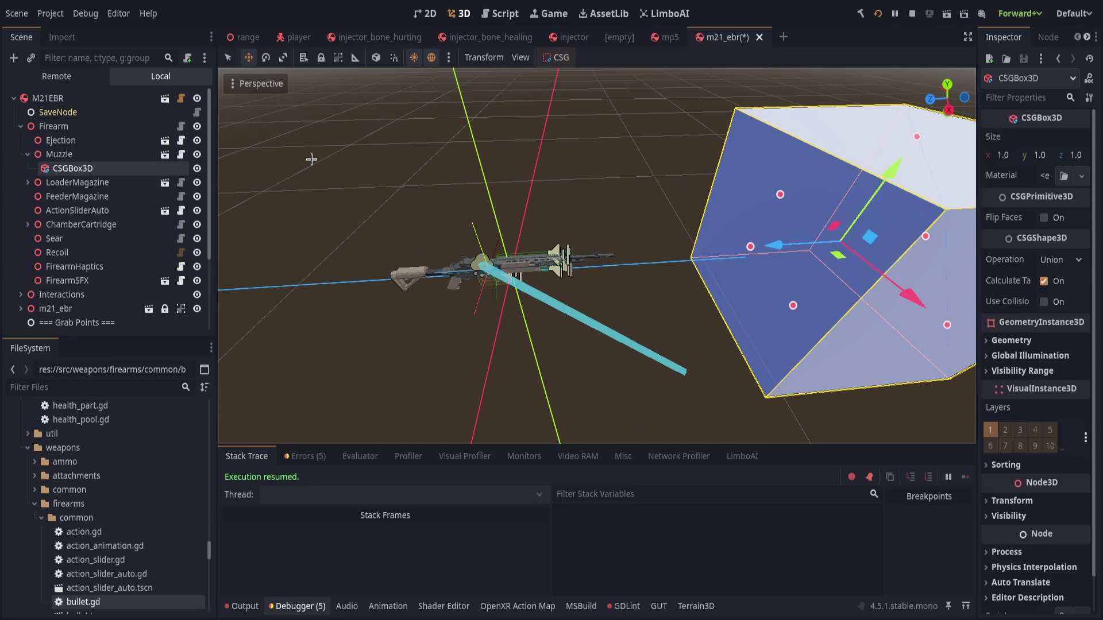
pyautogui.moveTo(748, 246); pyautogui.dragTo(841, 246)
pyautogui.moveTo(782, 197); pyautogui.dragTo(835, 242)
pyautogui.moveTo(916, 138)
pyautogui.mouseDown()
pyautogui.moveTo(847, 241)
pyautogui.moveTo(345, 232)
pyautogui.moveTo(334, 211)
pyautogui.mouseUp()
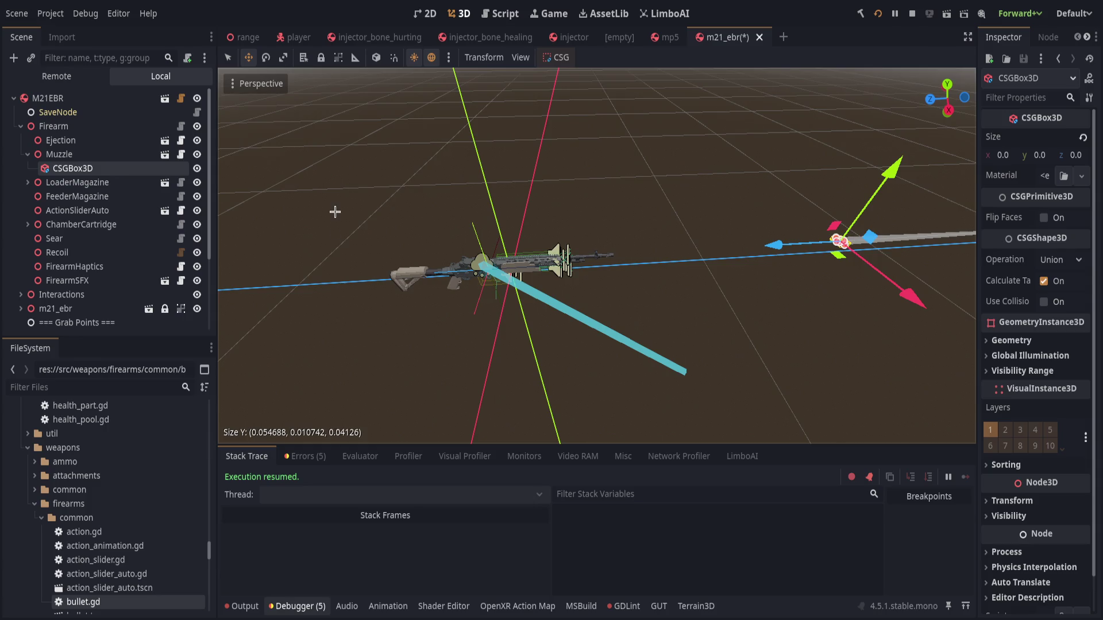
pyautogui.click(165, 154)
# In the Muzzle scene, briefly toggle LightFlash visibility, select VisualAid and save.
pyautogui.click(201, 128)
pyautogui.click(200, 128)
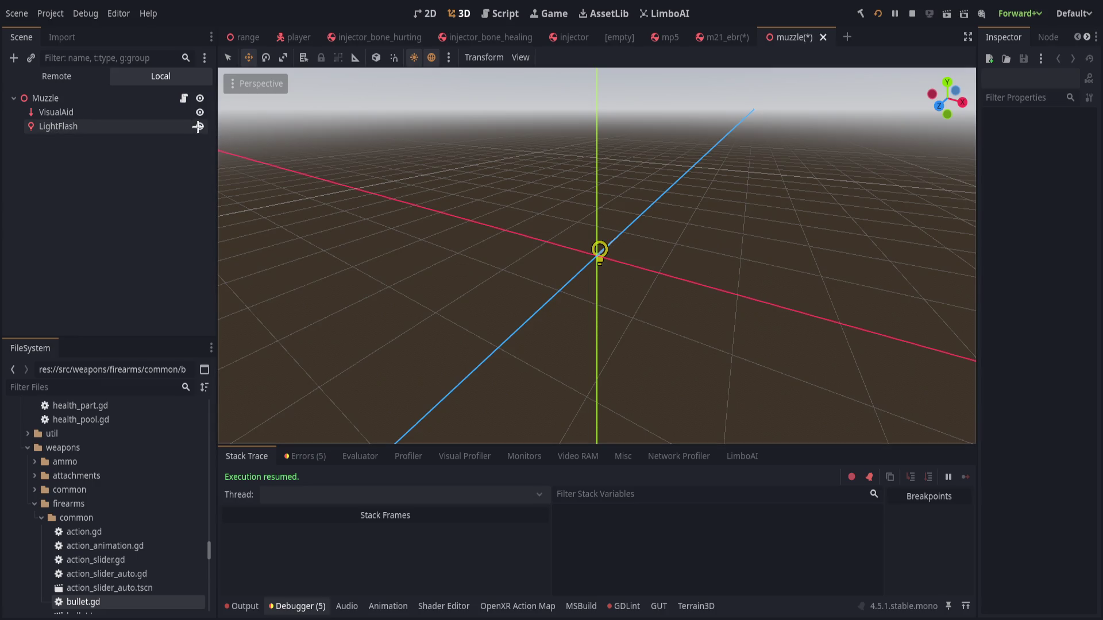
pyautogui.click(167, 114)
pyautogui.hotkey('ctrl', 's')
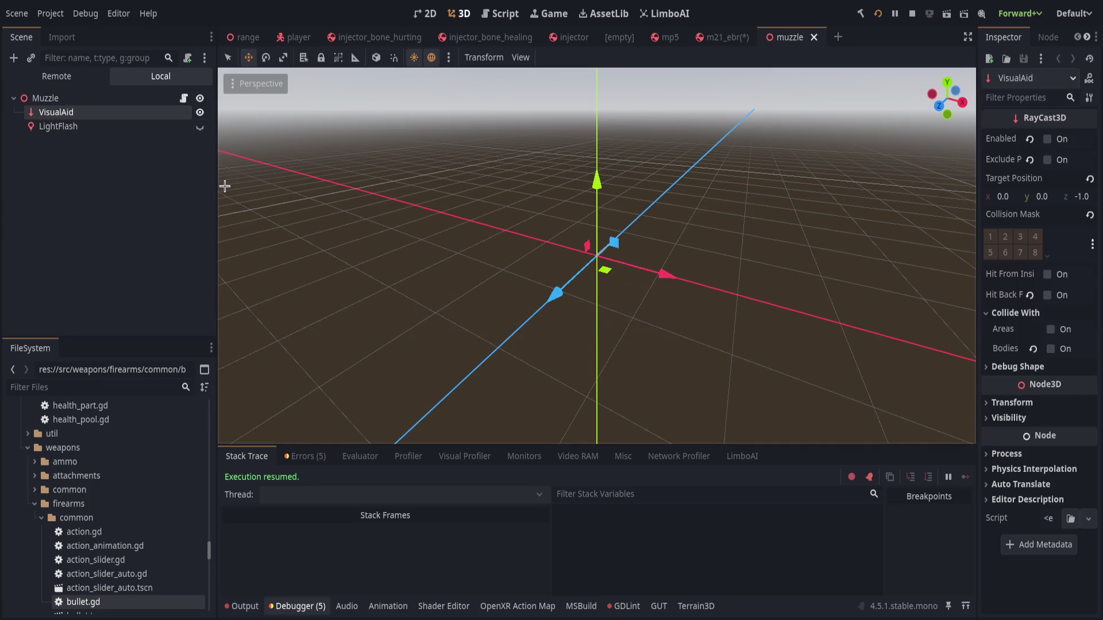
pyautogui.scroll(4, 402, 241)
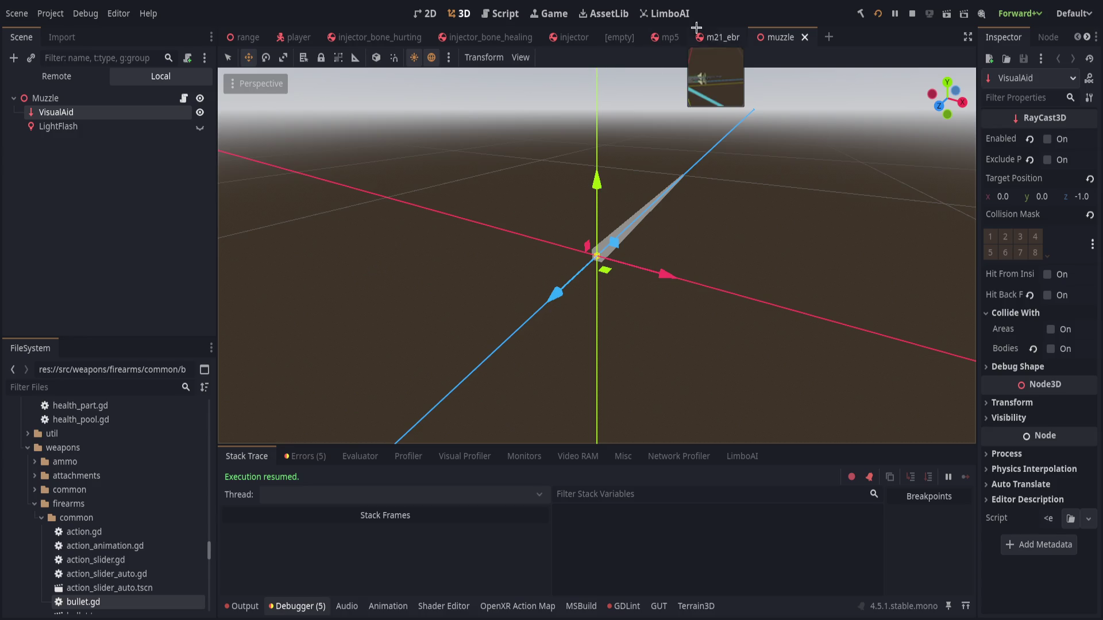
# Back in the M21EBR scene, drag Muzzle along Z to -0.5 and save the scene.
pyautogui.click(717, 37)
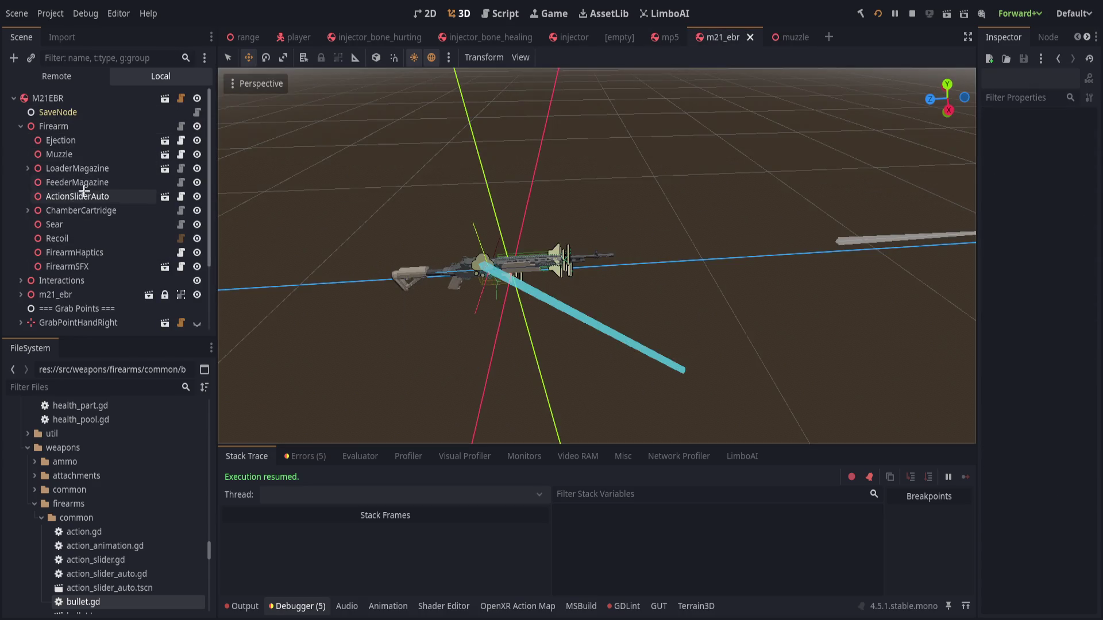
pyautogui.click(80, 154)
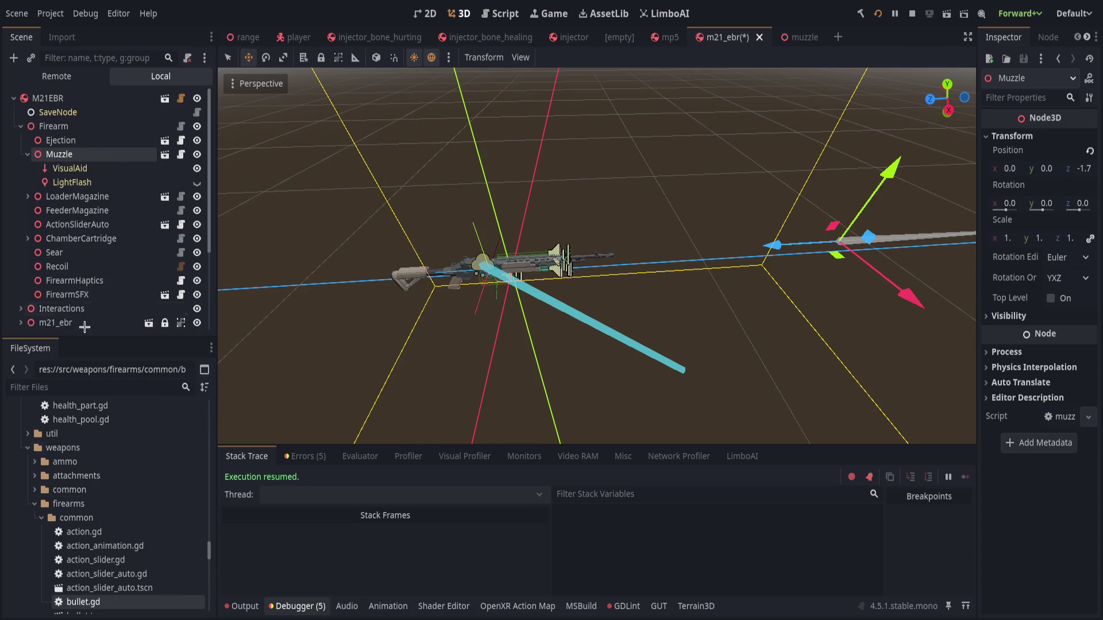
pyautogui.click(197, 167)
pyautogui.click(197, 168)
pyautogui.moveTo(769, 244); pyautogui.dragTo(566, 265)
pyautogui.hotkey('ctrl', 's')
pyautogui.hotkey('ctrl', 's')
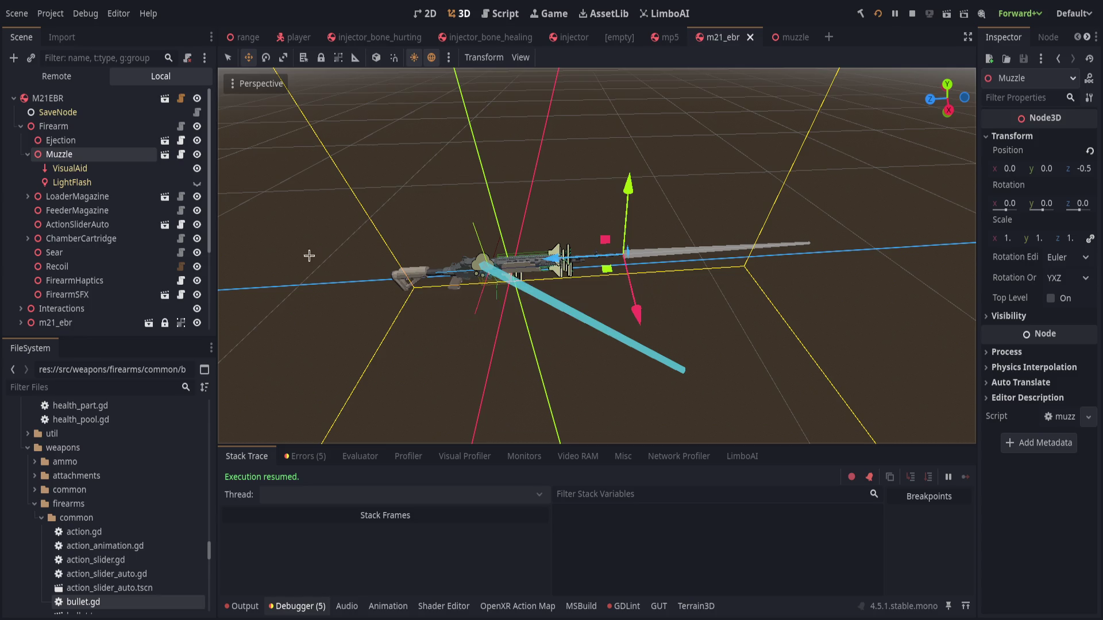
pyautogui.click(124, 169)
pyautogui.click(126, 155)
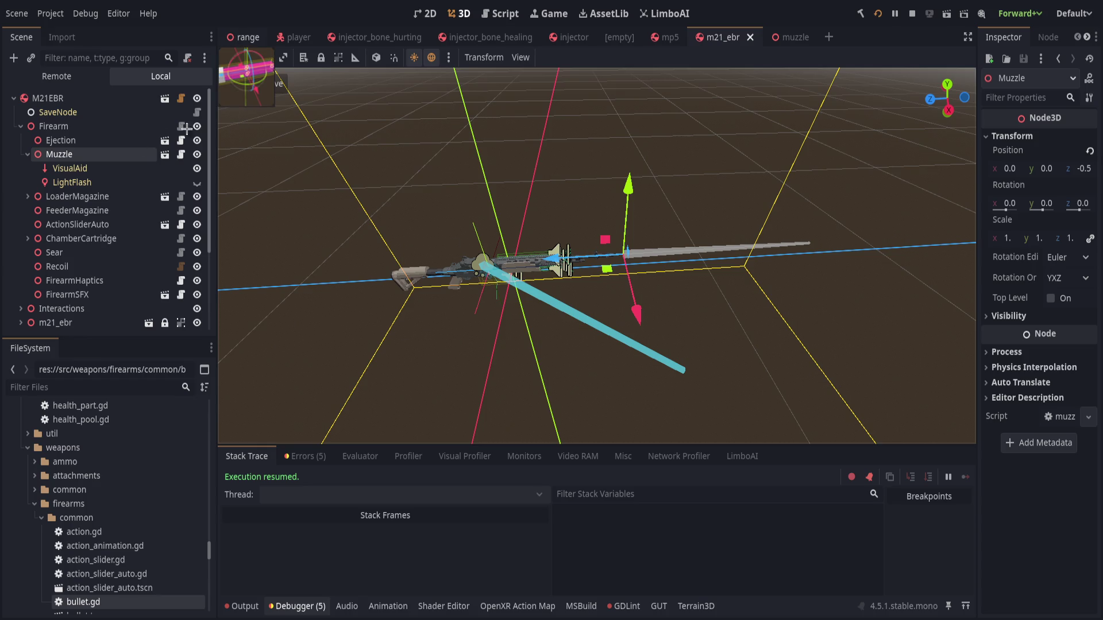
pyautogui.click(240, 32)
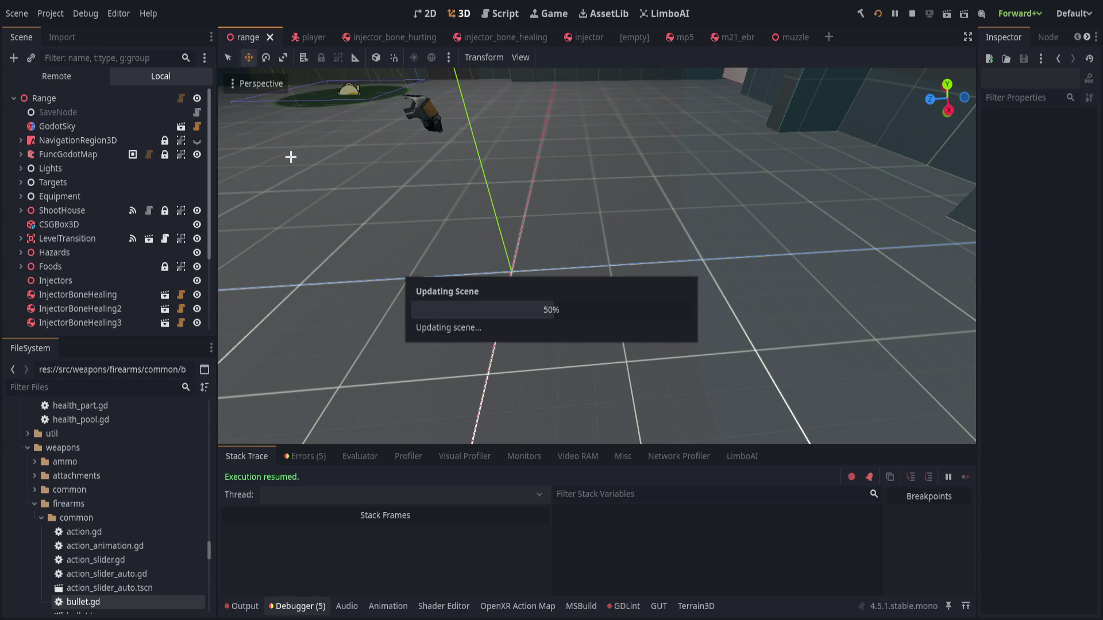
# Inspect Magazine10, Magazine4 and Magazine9 in the box, framing Magazine9, then select the M21EBR rifle.
pyautogui.scroll(-2, 74, 253)
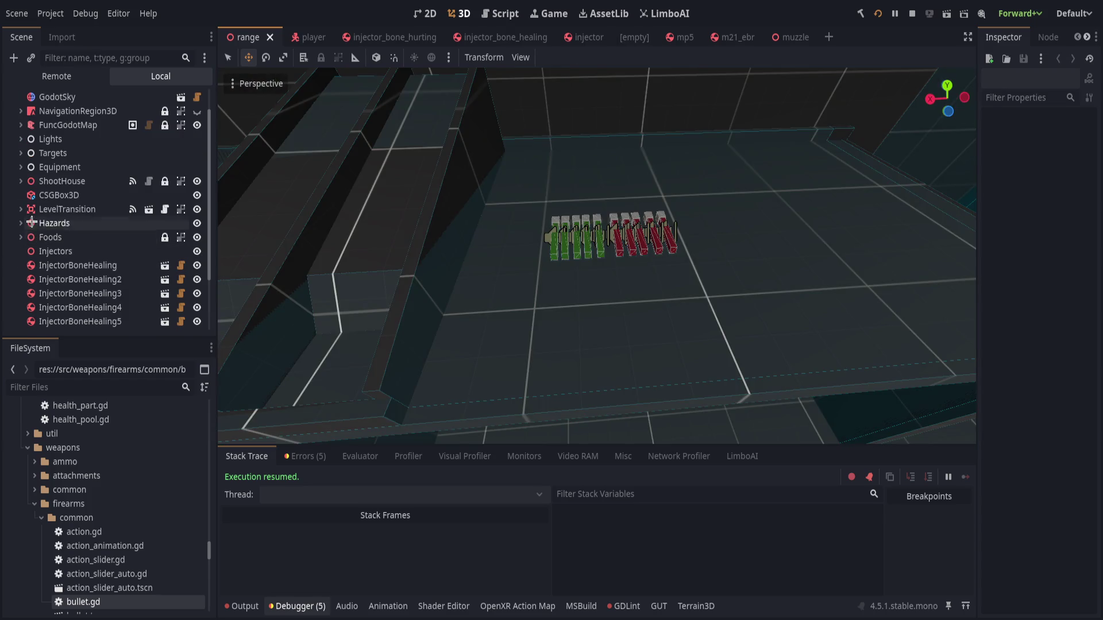
pyautogui.scroll(2, 17, 158)
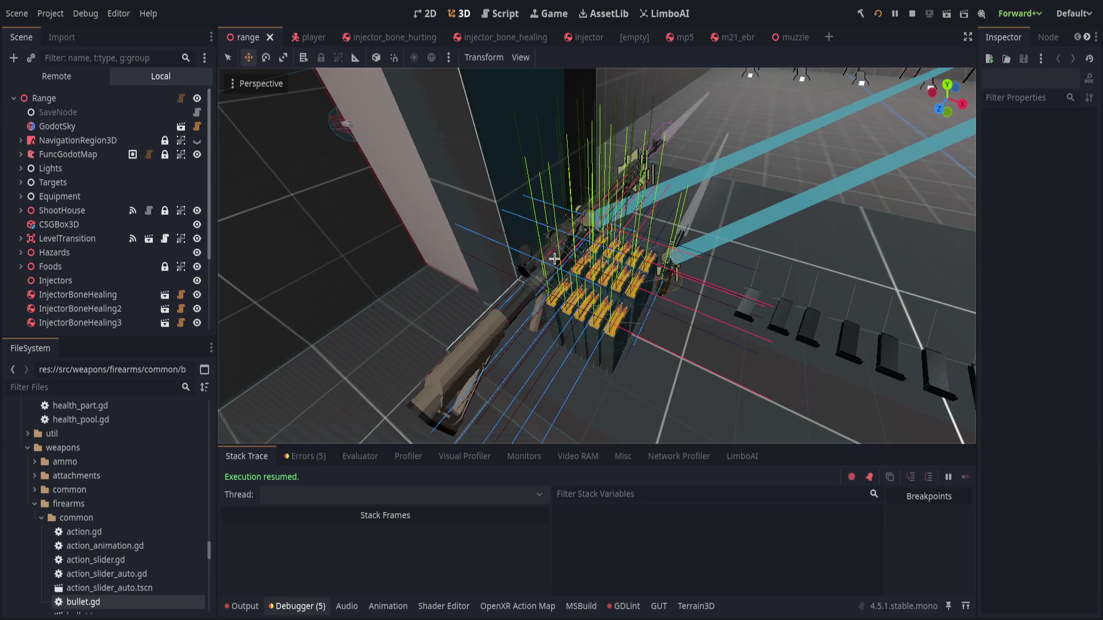
pyautogui.click(554, 257)
pyautogui.click(624, 174)
pyautogui.click(623, 174)
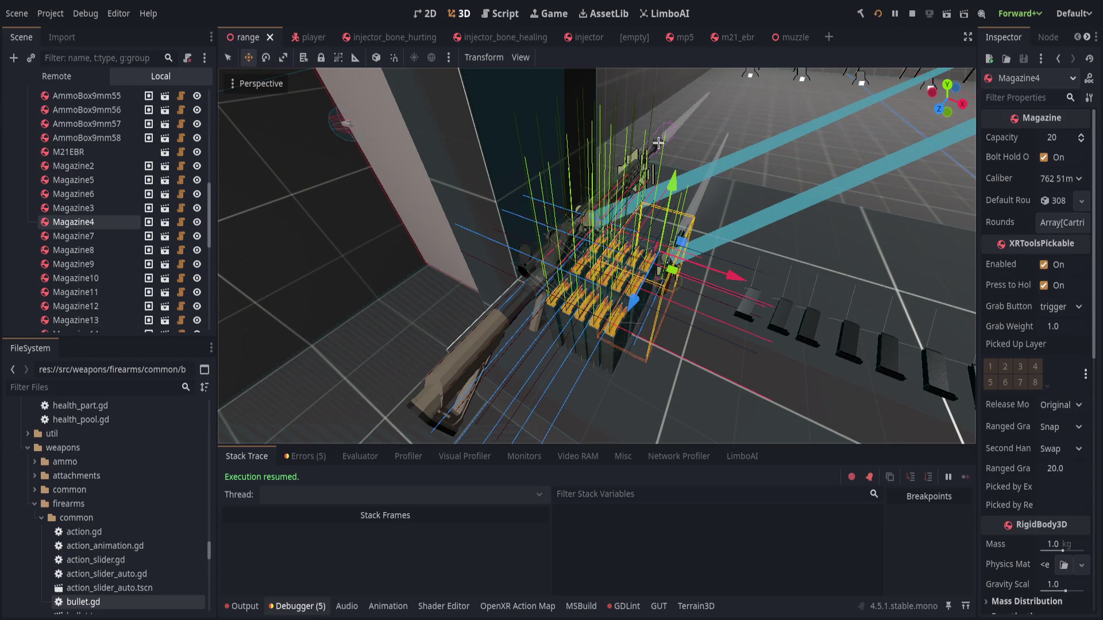
pyautogui.click(577, 183)
pyautogui.press('f')
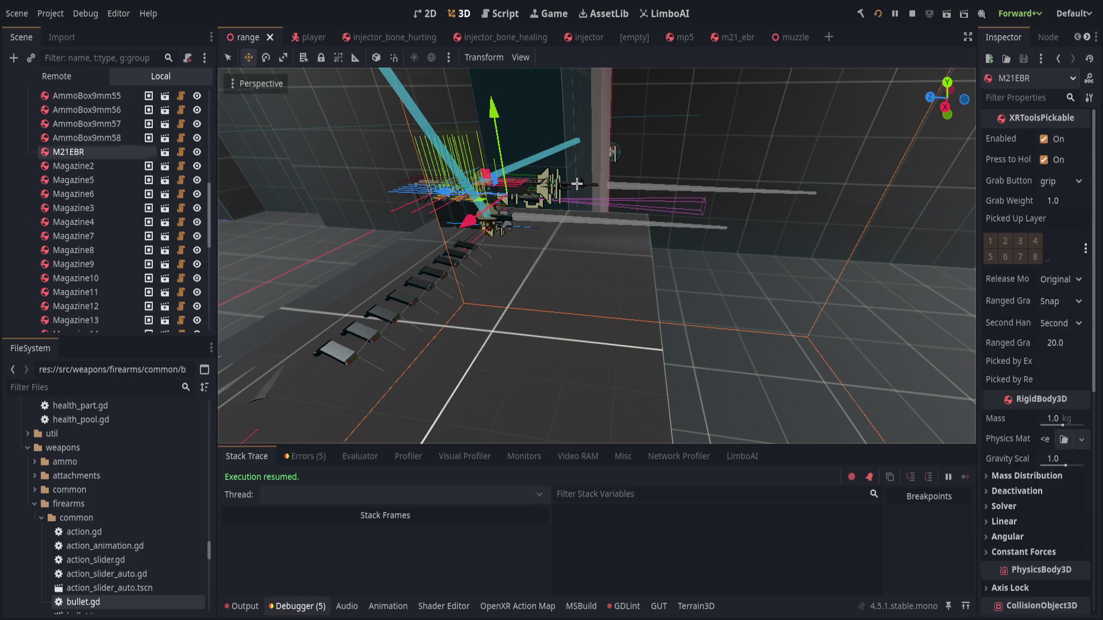
pyautogui.click(577, 184)
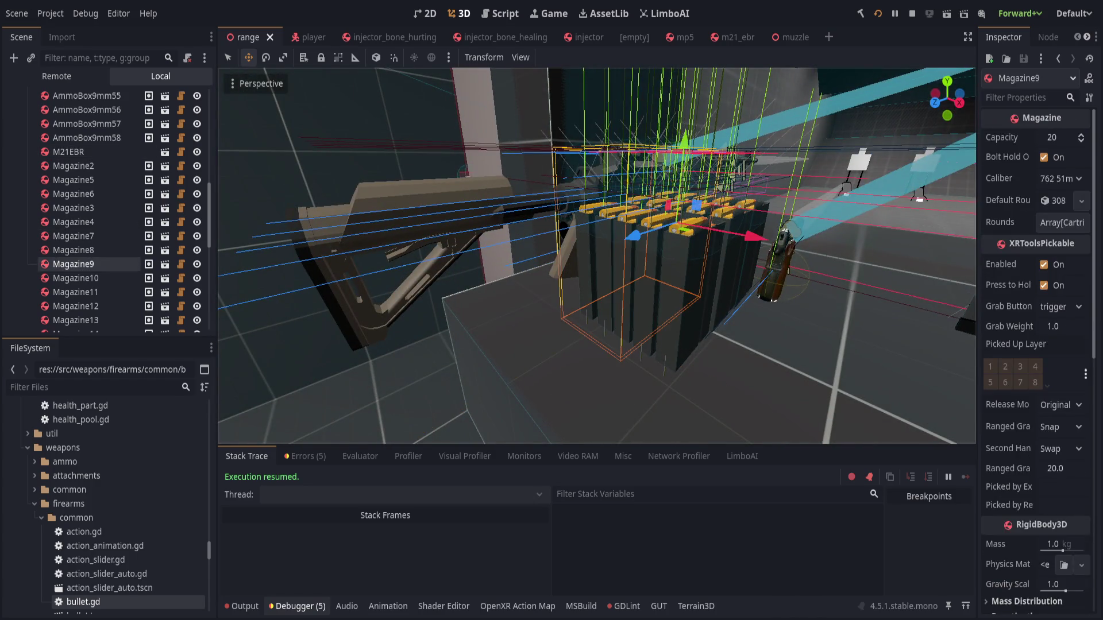
pyautogui.scroll(-5, 467, 206)
pyautogui.scroll(3, 91, 269)
pyautogui.click(107, 274)
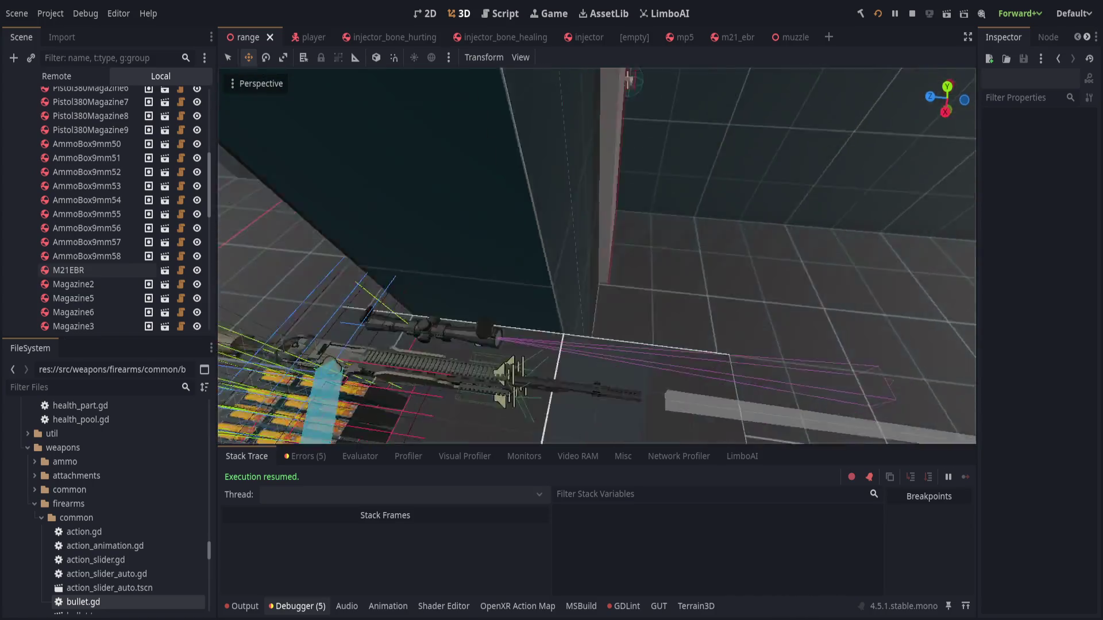
# Save the Range scene and narrow the left dock twice to widen the 3D view.
pyautogui.hotkey('ctrl', 's')
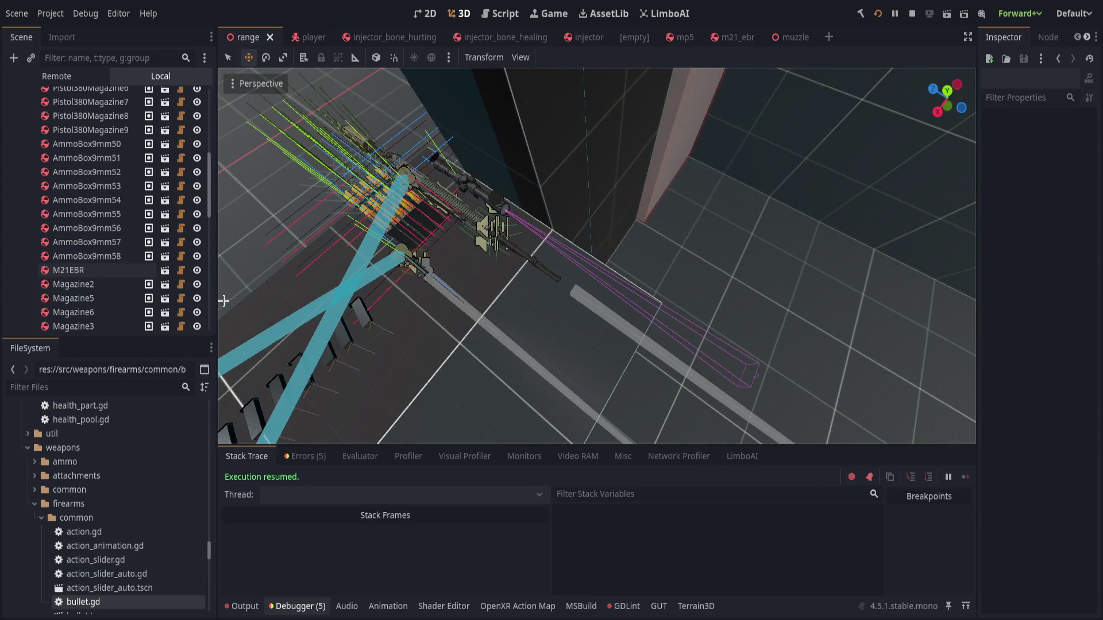
pyautogui.moveTo(214, 305); pyautogui.dragTo(207, 304)
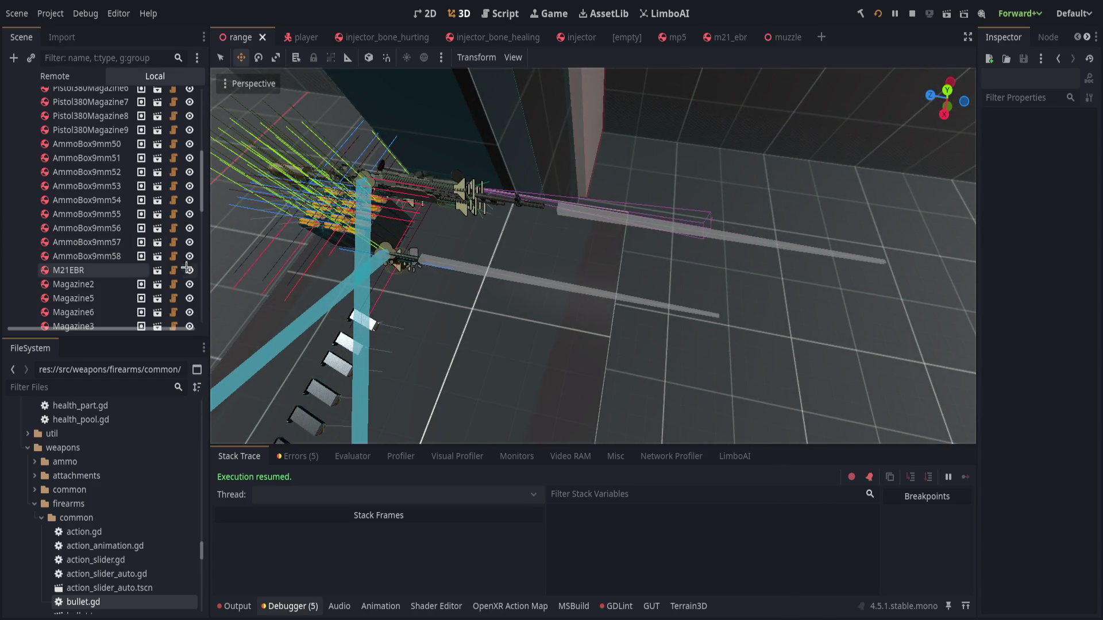
pyautogui.moveTo(208, 257); pyautogui.dragTo(202, 256)
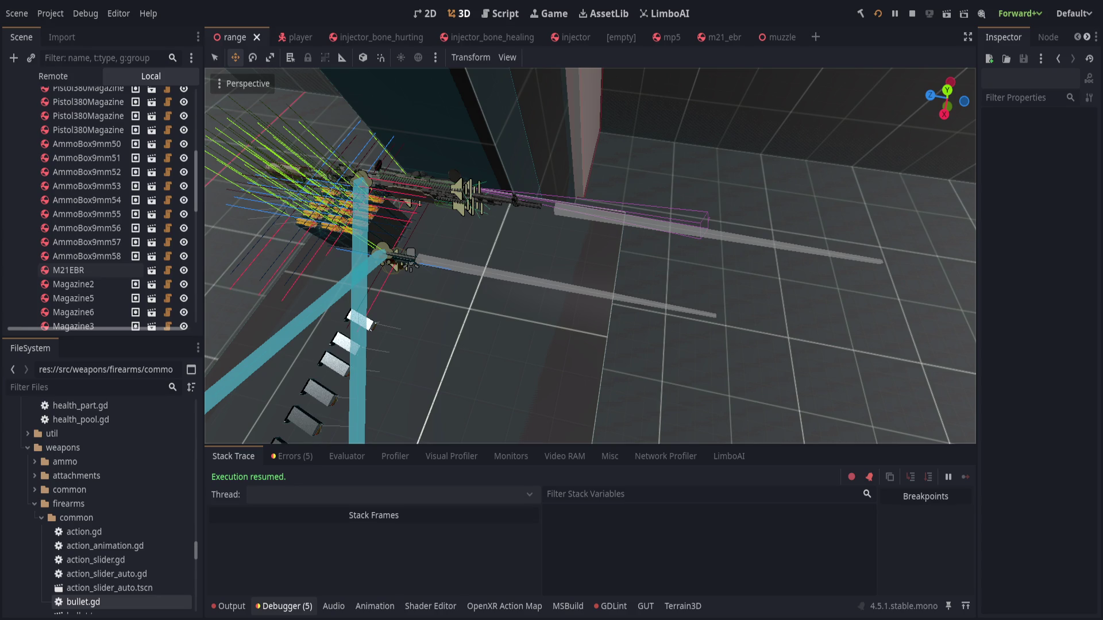
# Filter project files by 'hp_lab', open hp_label.gd, then clear the filter.
pyautogui.click(115, 385)
pyautogui.write('hp_')
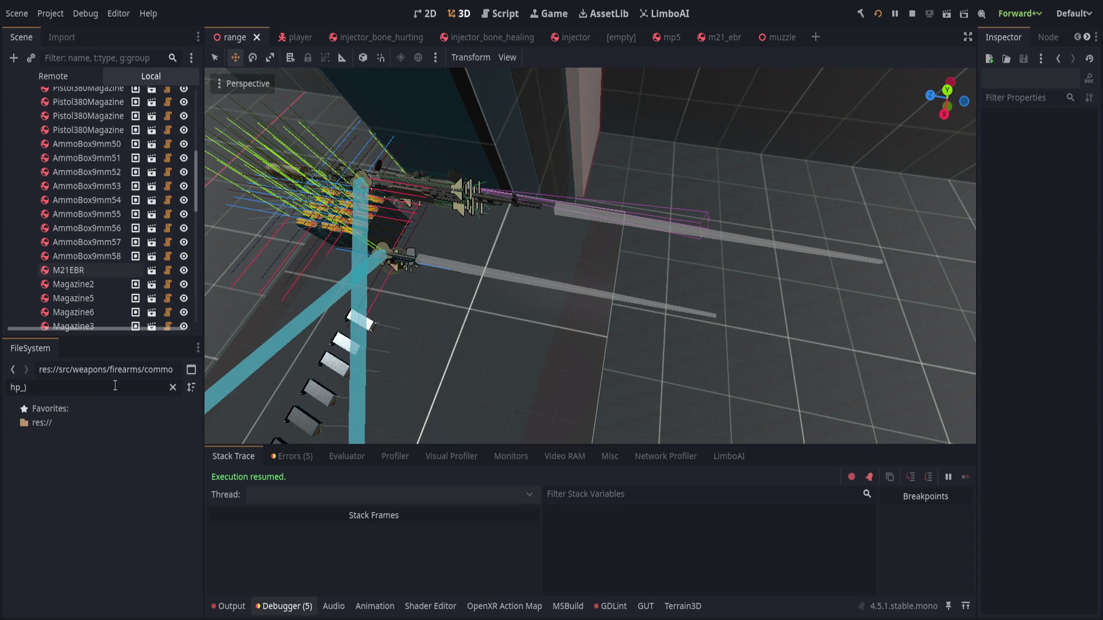
pyautogui.write('lab')
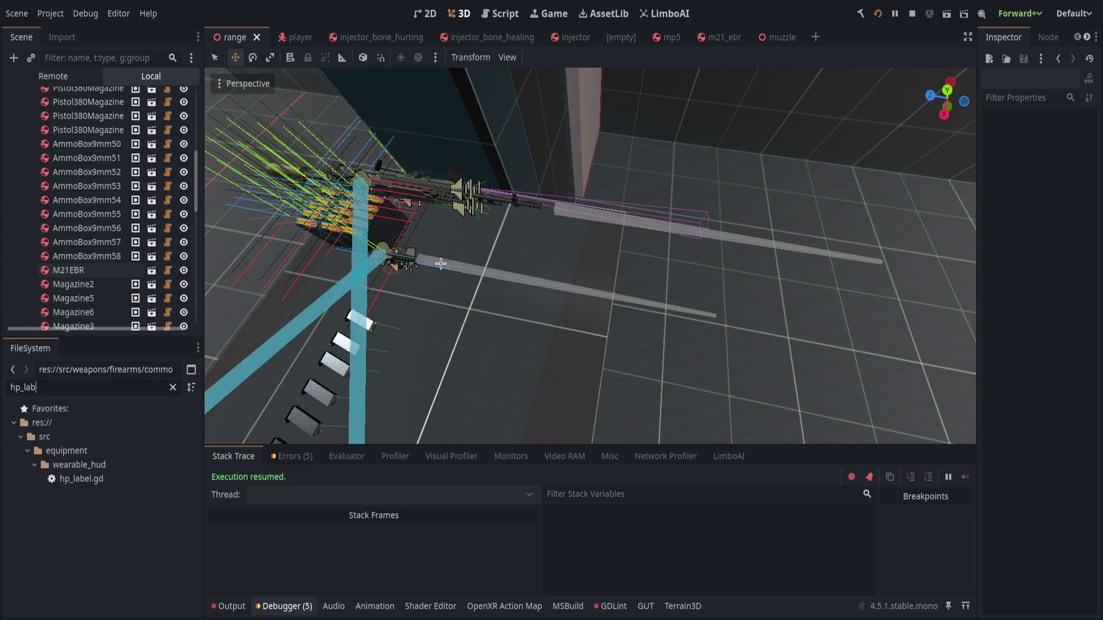
pyautogui.doubleClick(86, 479)
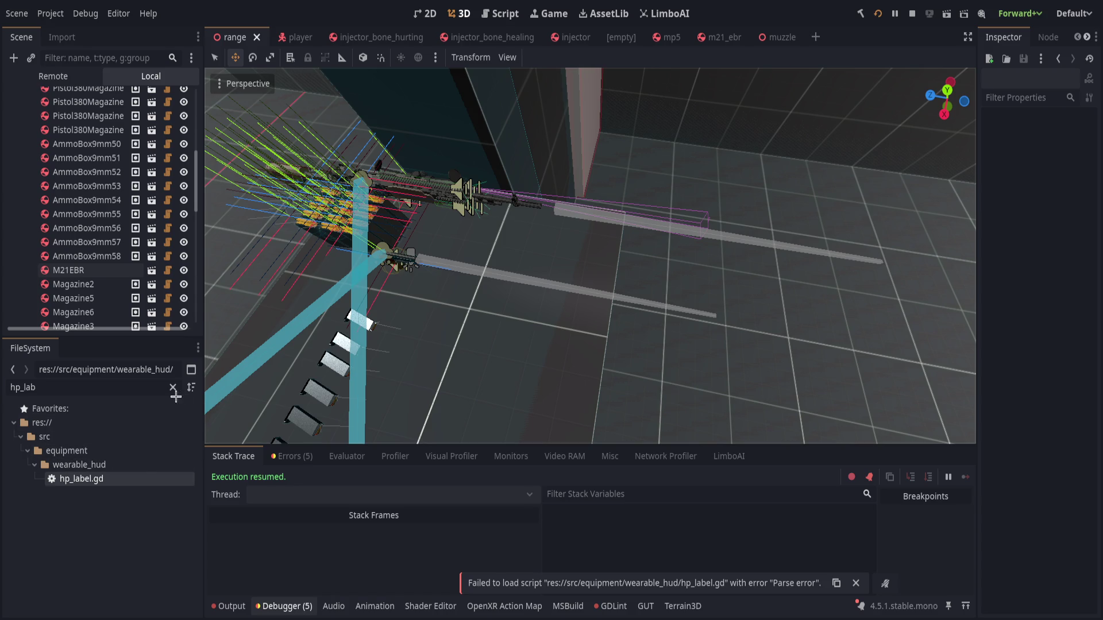
pyautogui.click(113, 485)
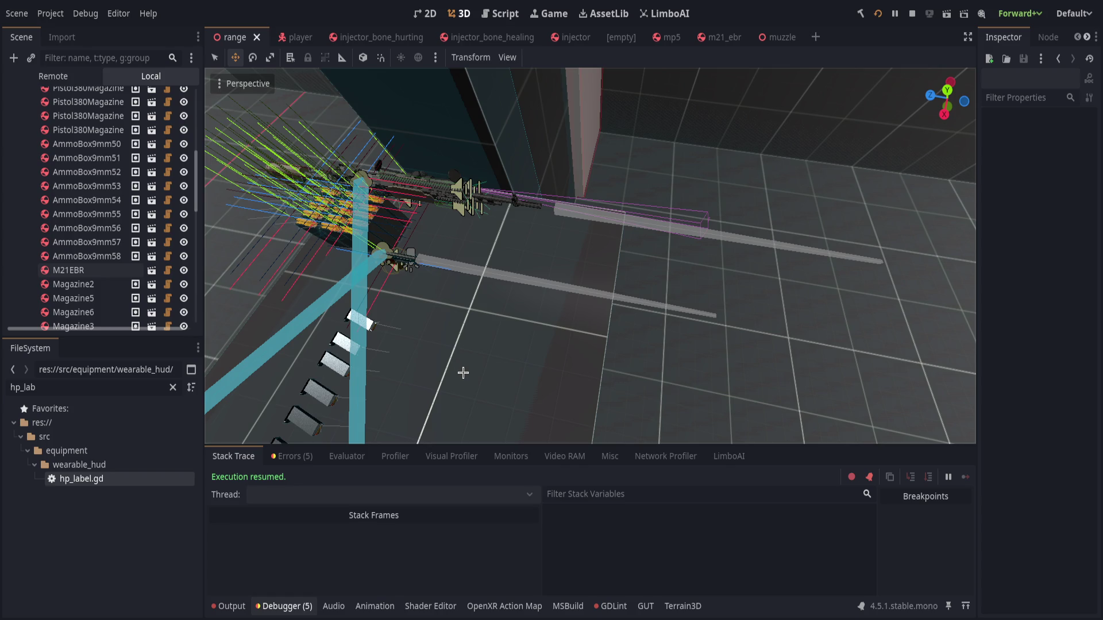
pyautogui.click(172, 387)
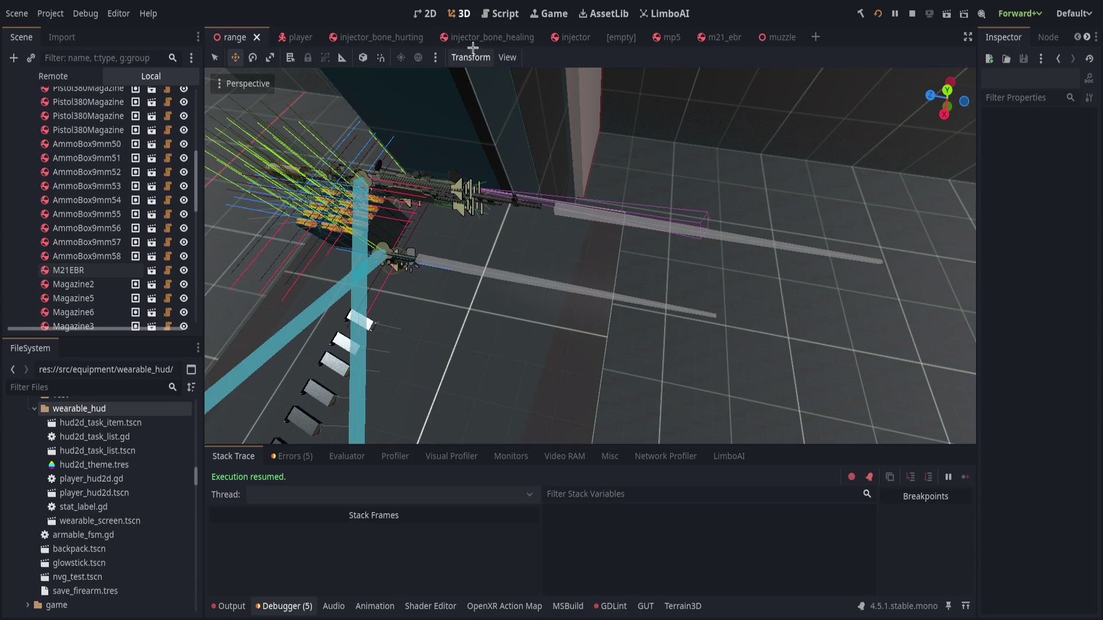
# Switch to the Script workspace to edit bullet.gd.
pyautogui.click(500, 14)
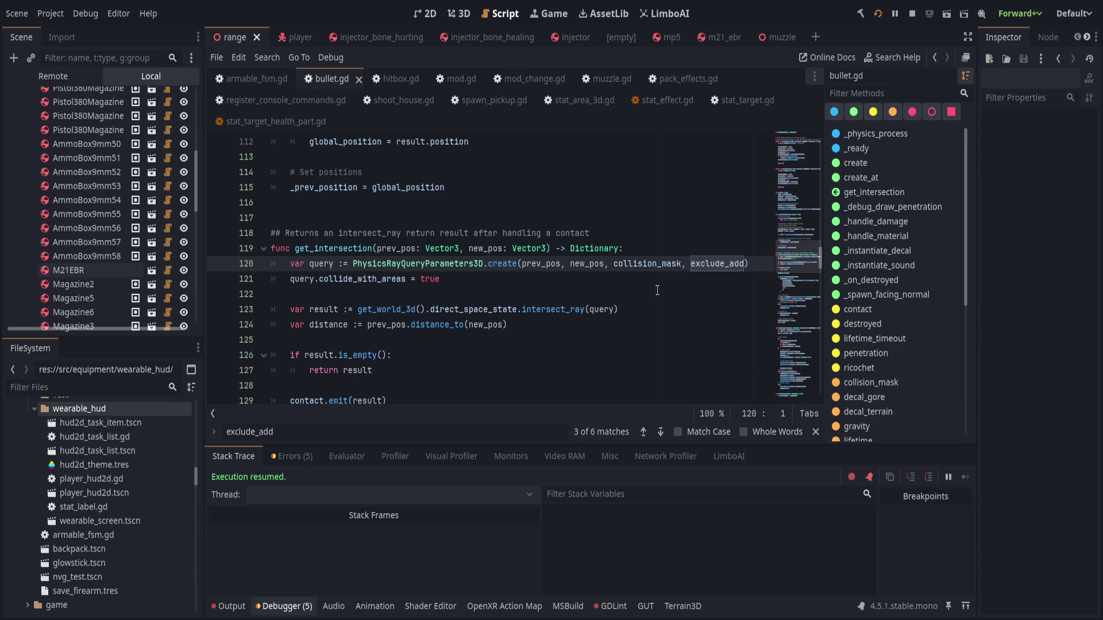
# Scroll through bullet.gd, then bring up muzzle.gd to review its trigger function.
pyautogui.scroll(10, 441, 206)
pyautogui.scroll(15, 441, 207)
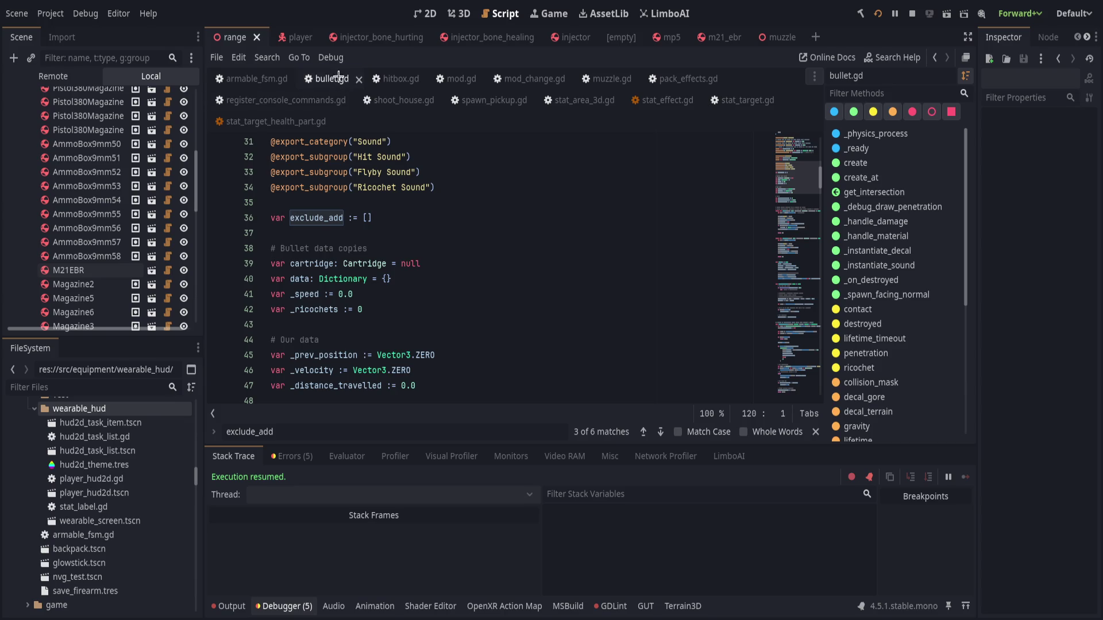
pyautogui.click(614, 78)
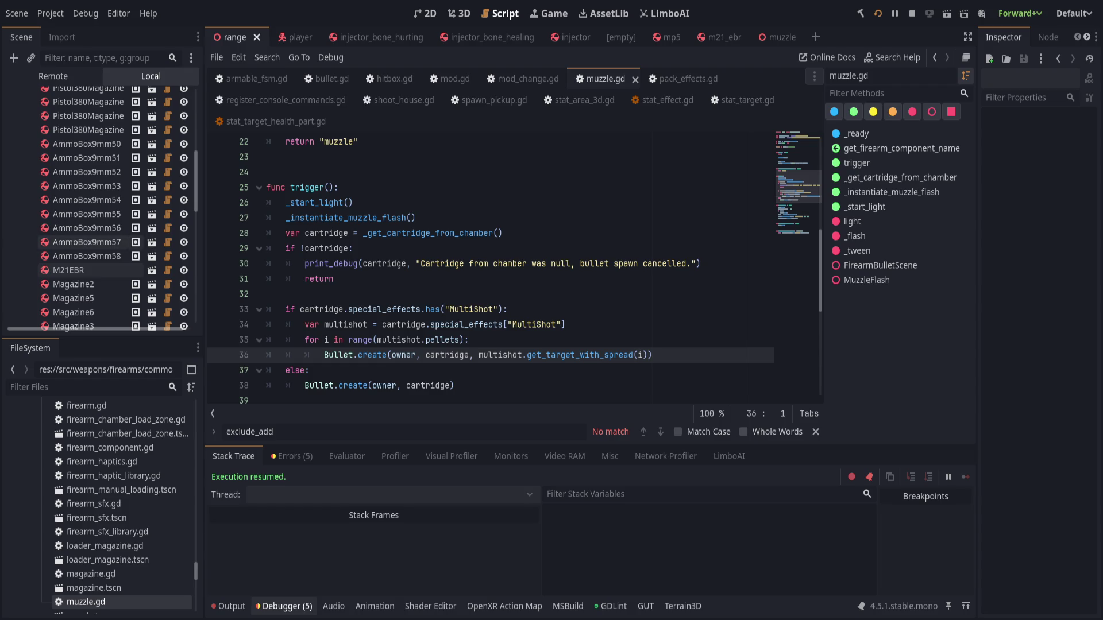
# Look over the Bullet.create lines in muzzle.gd and collapse the debugger panel.
pyautogui.click(674, 371)
pyautogui.click(614, 386)
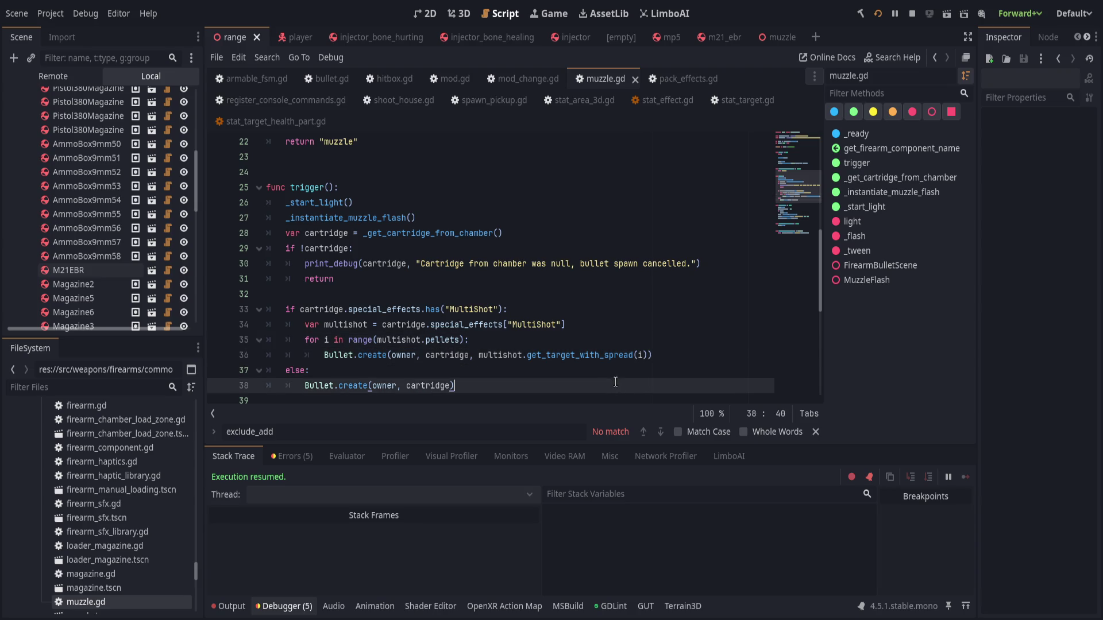
pyautogui.scroll(1, 614, 385)
pyautogui.scroll(-2, 614, 385)
pyautogui.click(290, 606)
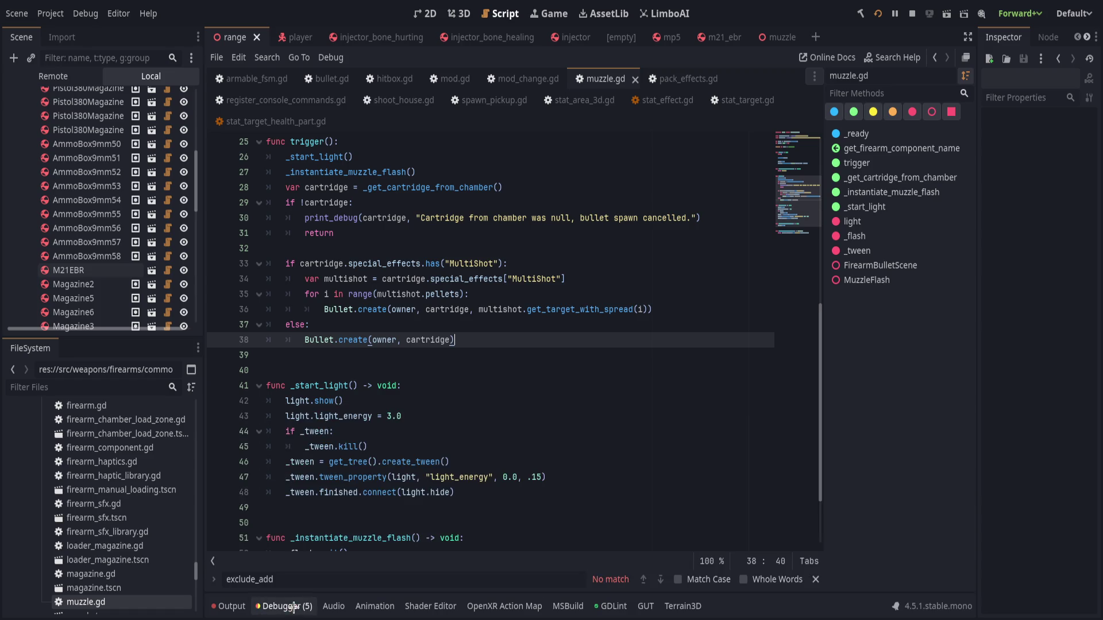
pyautogui.click(469, 395)
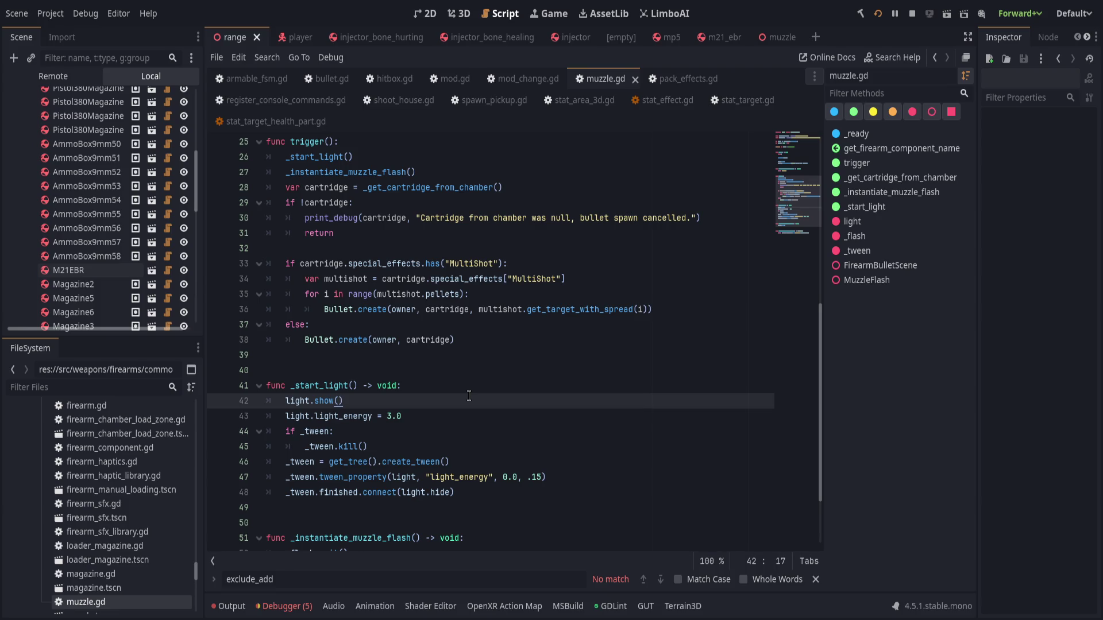
# Review the _ready function, close the search bar and return to bullet.gd.
pyautogui.scroll(-2, 477, 396)
pyautogui.scroll(2, 517, 396)
pyautogui.scroll(8, 508, 352)
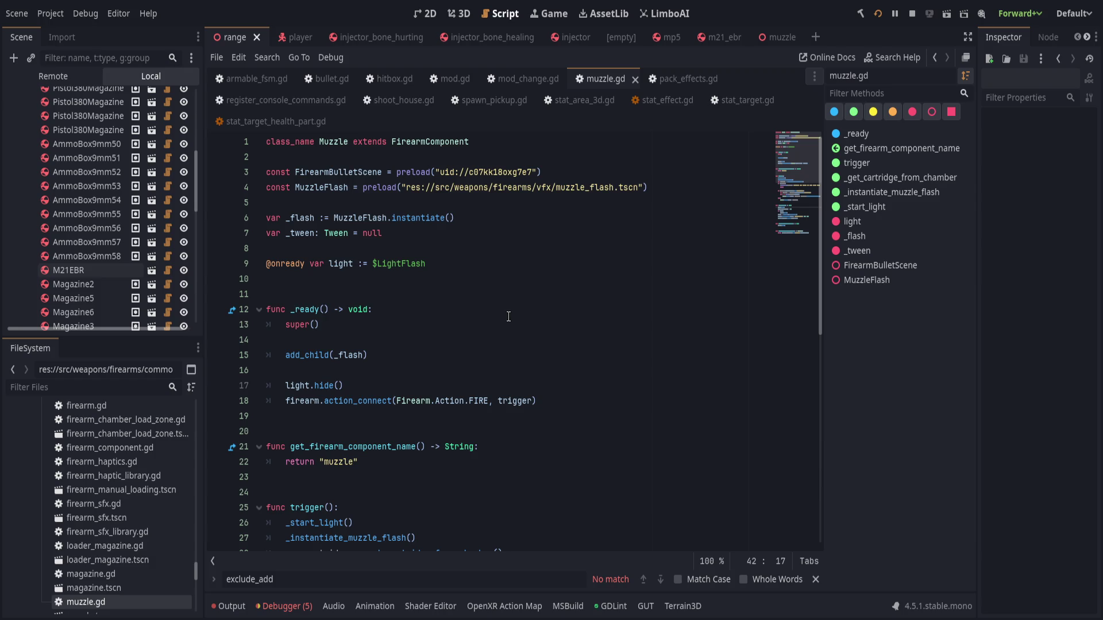
pyautogui.click(536, 308)
pyautogui.scroll(-4, 537, 308)
pyautogui.press('Escape')
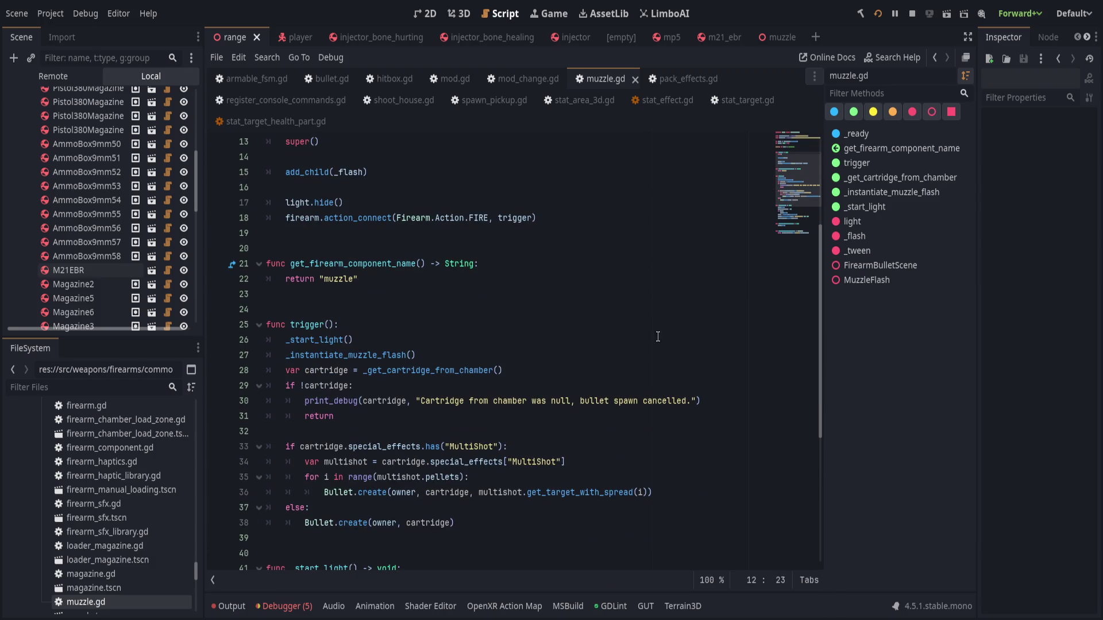
pyautogui.click(320, 79)
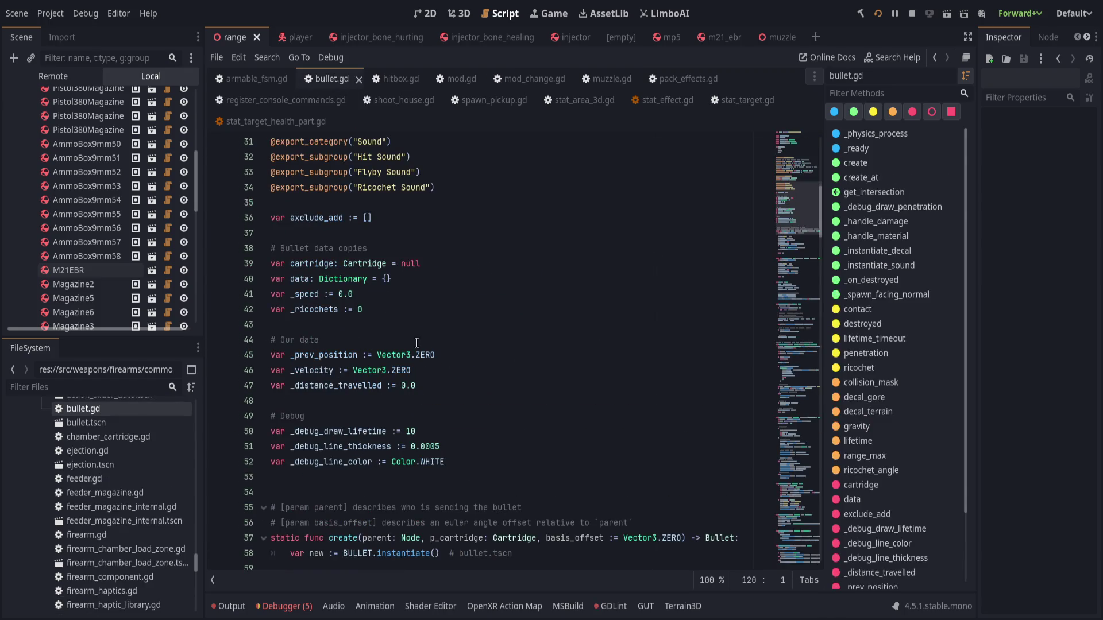
pyautogui.scroll(2, 455, 338)
pyautogui.click(456, 343)
pyautogui.scroll(-7, 459, 350)
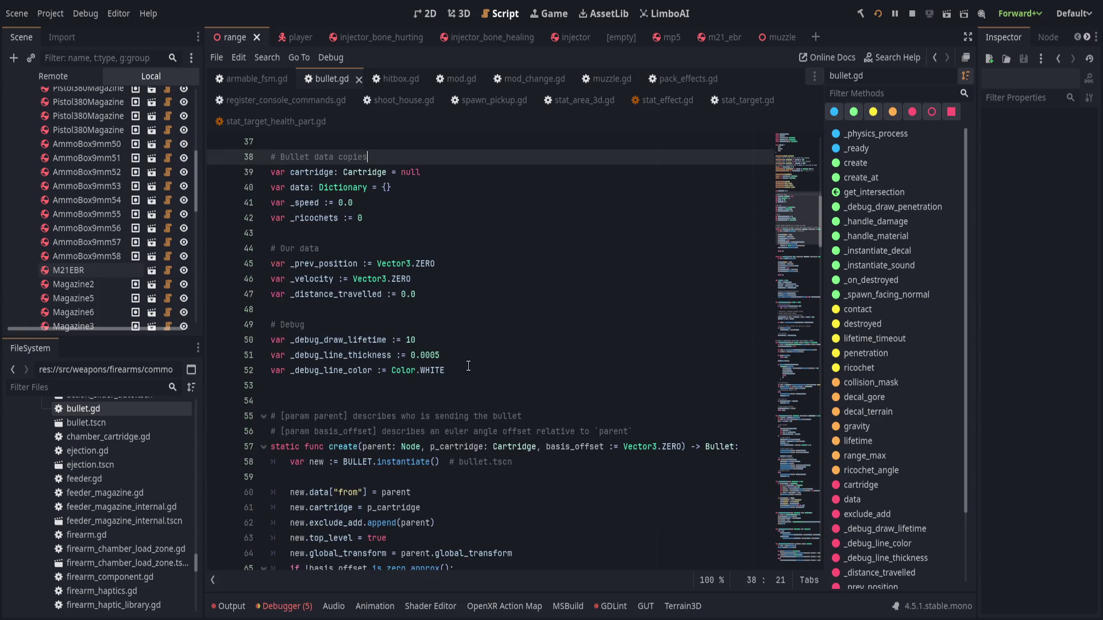
pyautogui.scroll(10, 468, 366)
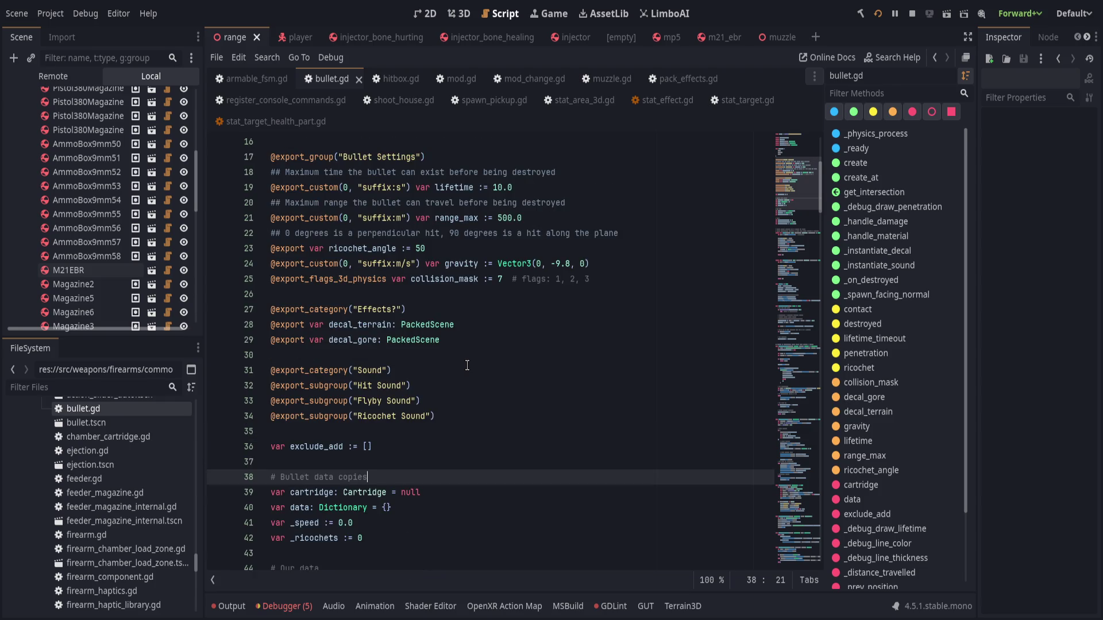
pyautogui.click(619, 275)
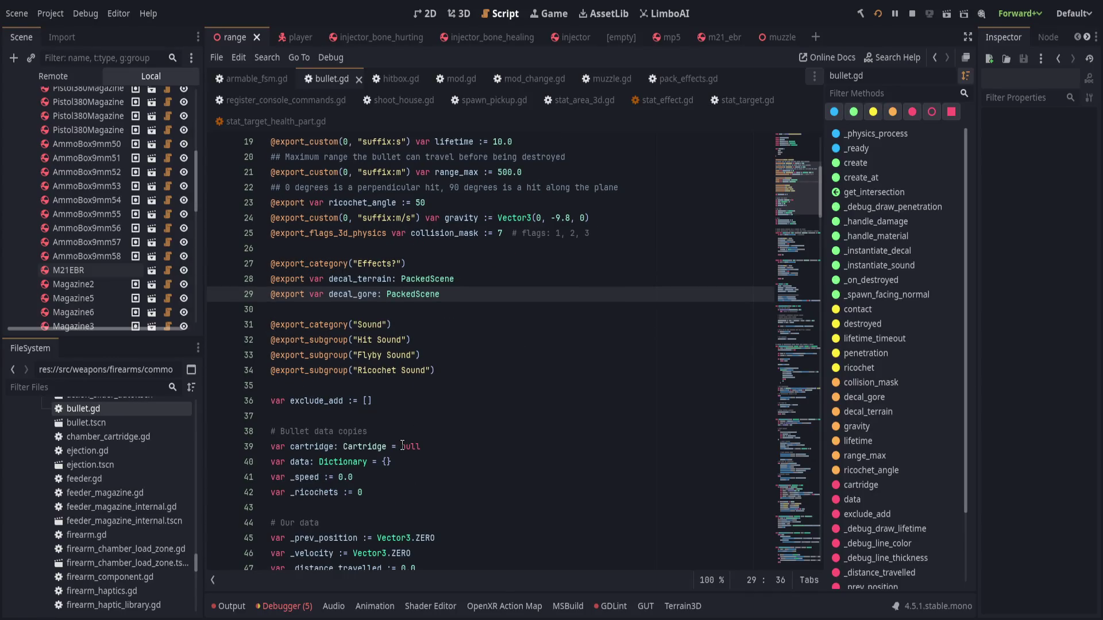
pyautogui.click(463, 386)
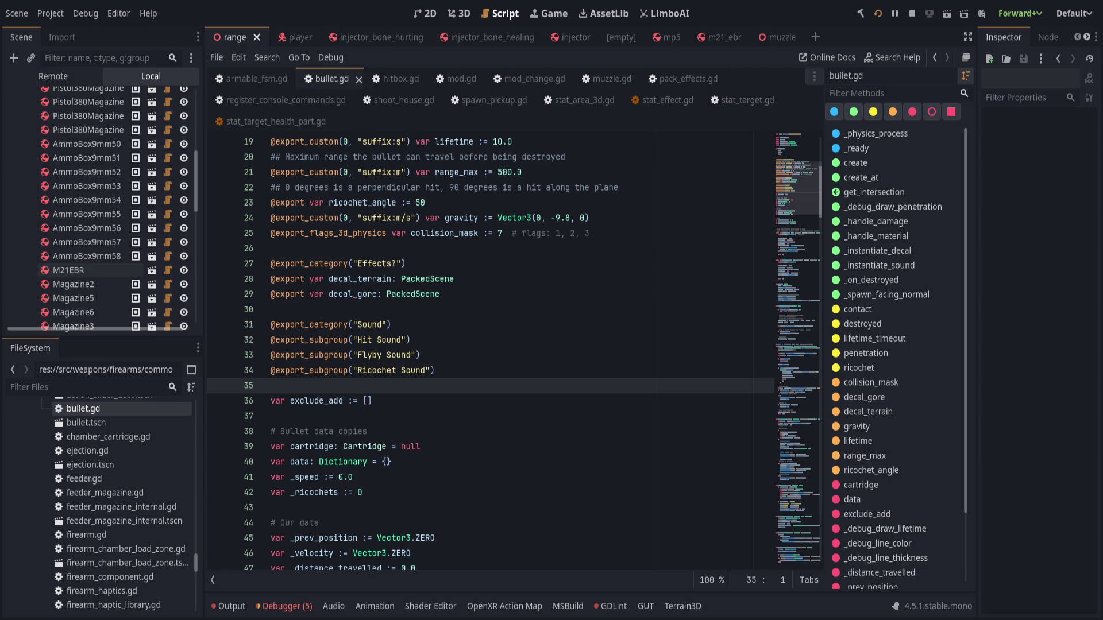
# Paste _instantiate_bullet below create() and compare its instantiate, exclude_add and global_transform lines.
pyautogui.scroll(1, 460, 374)
pyautogui.scroll(-12, 460, 396)
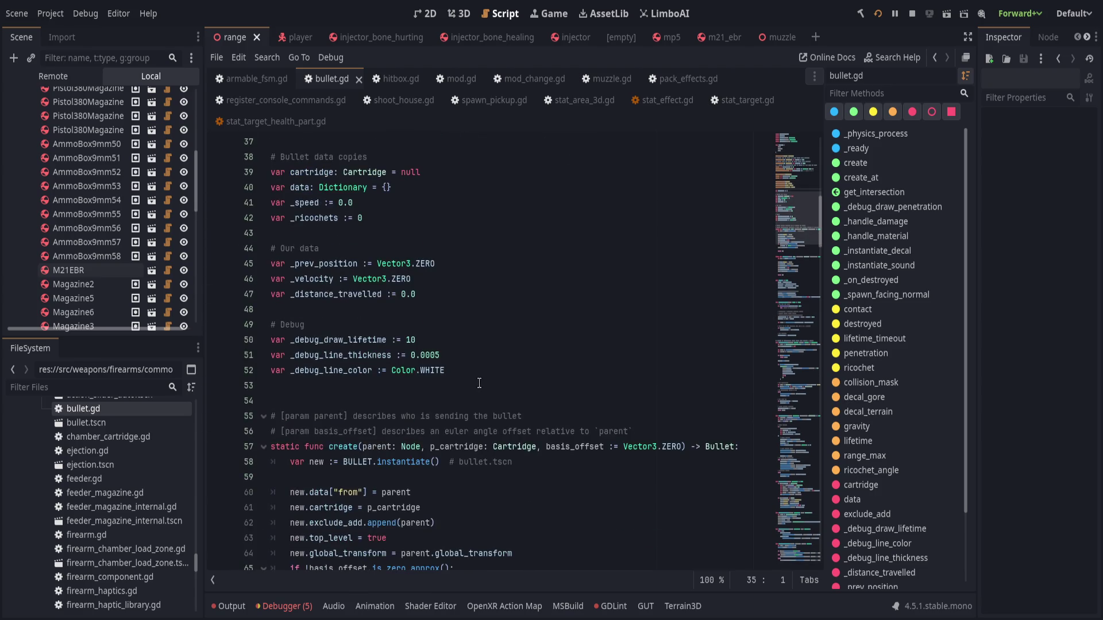
pyautogui.click(460, 414)
pyautogui.scroll(-2, 460, 414)
pyautogui.press('Return')
pyautogui.write('func _instantiate_bullet(_cartridge: Cartridge, _target := Vector3.ZERO) -> void: \tvar bullet = FirearmBulletScene.instantiate()  \tbullet.cartridge = _cartridge \tbullet.data["from"] = owner \tbullet.exclude_add.append(owner) \tbullet.top_level = true \tbullet.global_transform = global_transform \tif !_target.is_zero_approx(): \t\tbullet.basis *= Basis.looking_at(_target) \towner.add_child(bullet)')
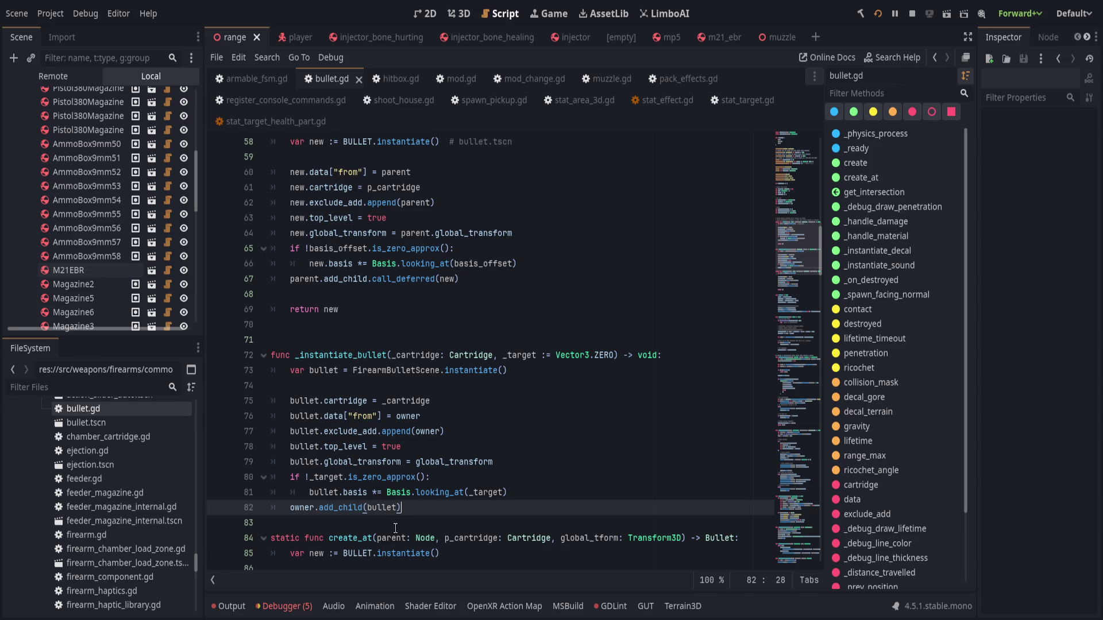
pyautogui.scroll(1, 470, 371)
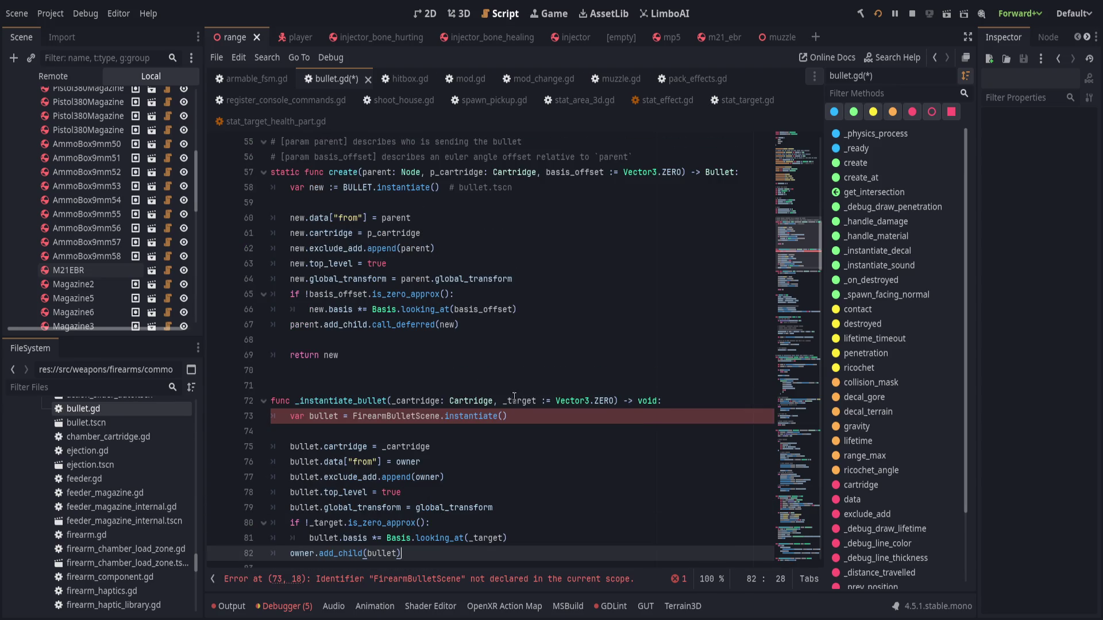
pyautogui.click(517, 190)
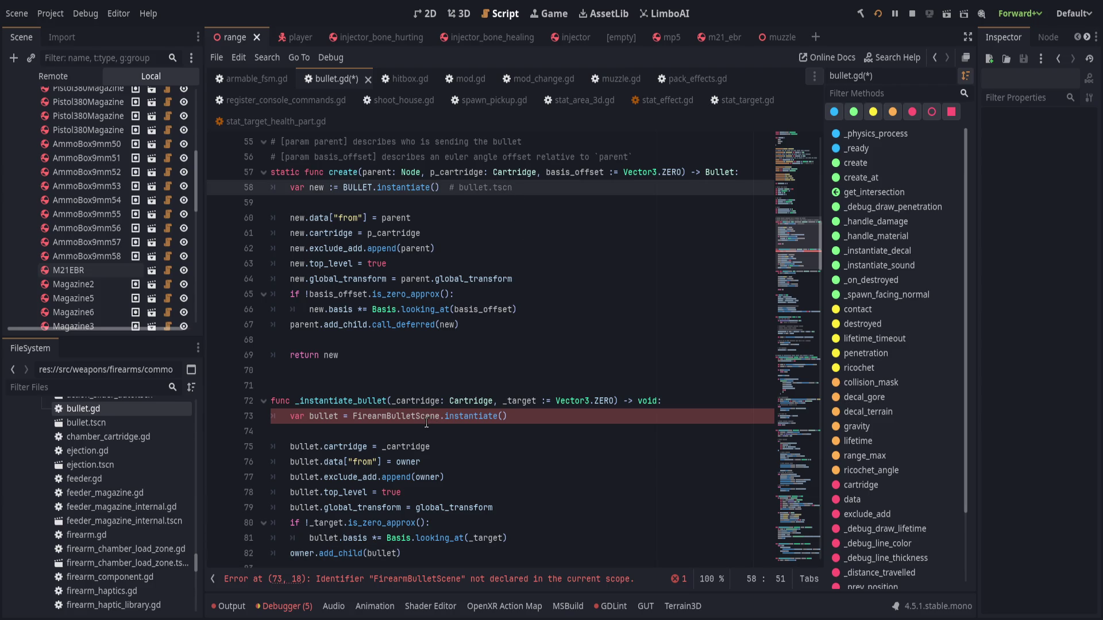
pyautogui.click(475, 476)
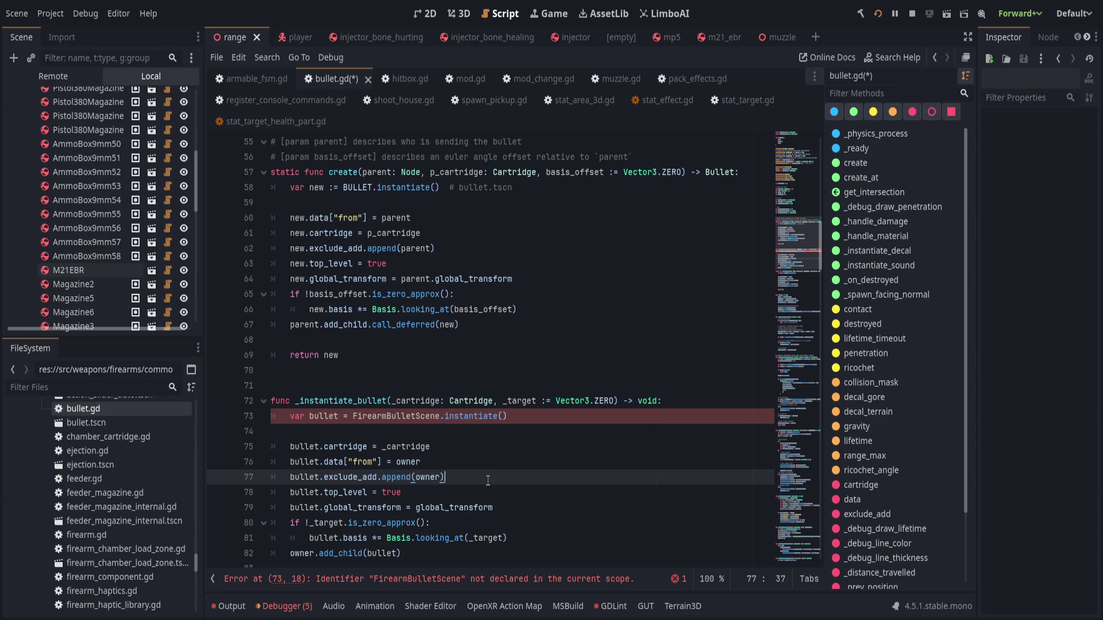
pyautogui.click(541, 512)
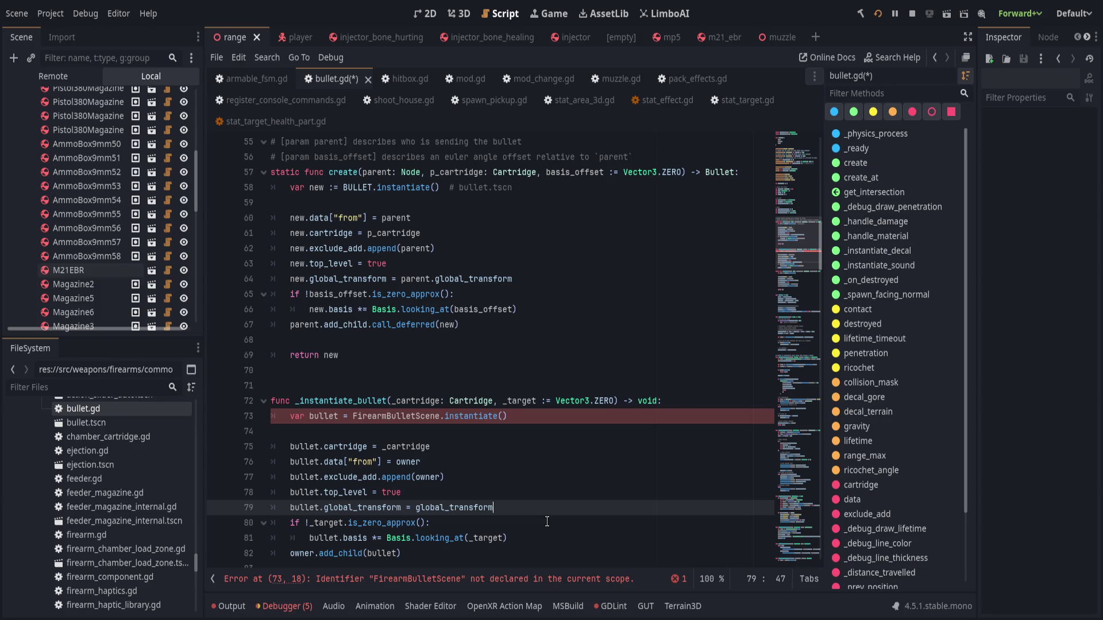
# Change line 67 from a deferred call to parent.add_child(new).
pyautogui.moveTo(372, 325); pyautogui.dragTo(323, 324)
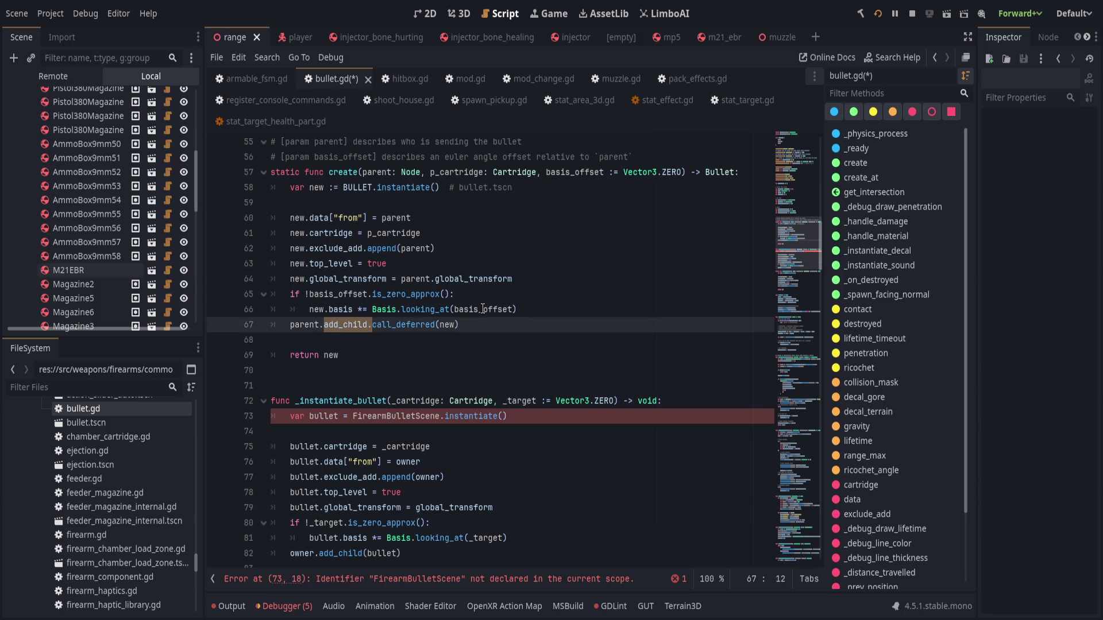
pyautogui.hotkey('ctrl', 'Right')
pyautogui.hotkey('ctrl', 'shift', 'Right')
pyautogui.press('Delete')
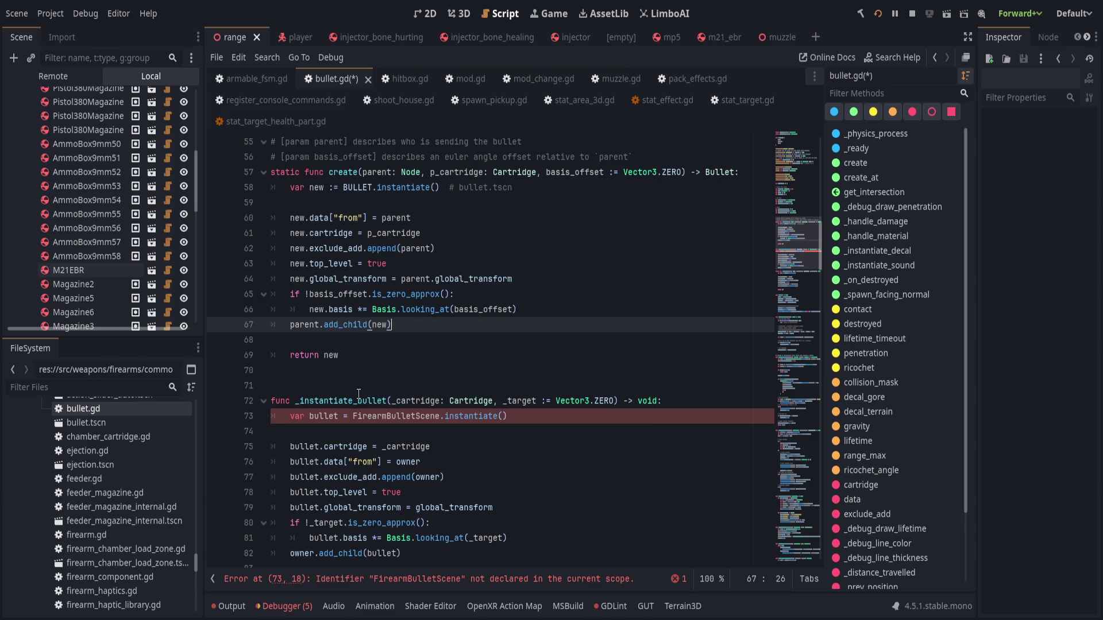
# Delete the pasted _instantiate_bullet function and save bullet.gd.
pyautogui.scroll(-1, 353, 454)
pyautogui.moveTo(410, 523); pyautogui.dragTo(436, 325)
pyautogui.press('Delete')
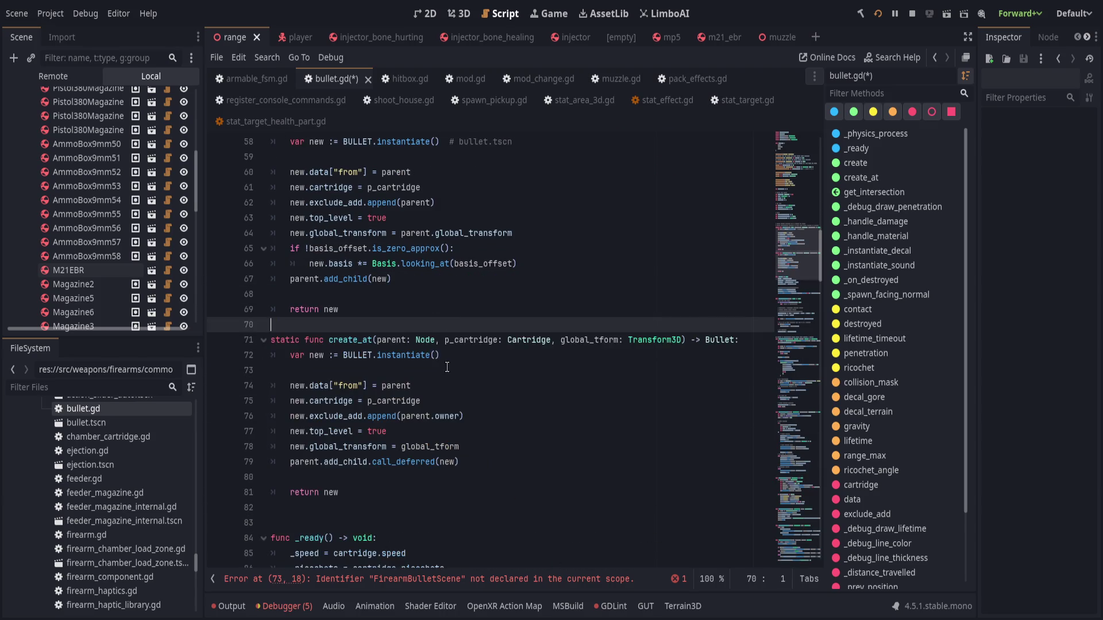
pyautogui.hotkey('ctrl', 's')
pyautogui.scroll(3, 445, 364)
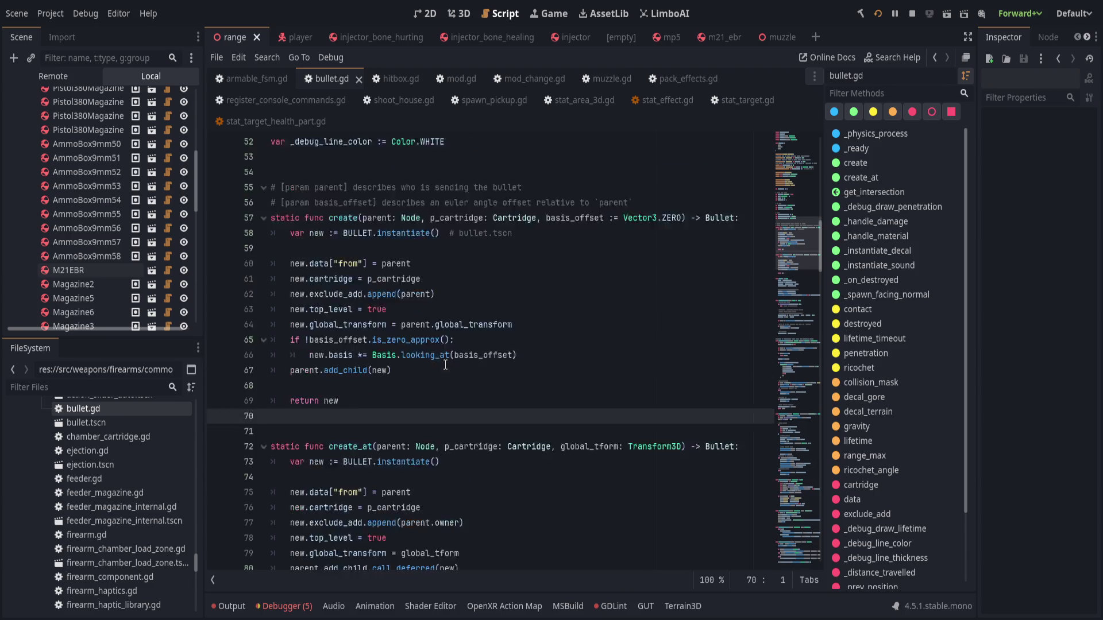
# Stop the running game and play the project again with the updated bullet script.
pyautogui.click(445, 370)
pyautogui.click(912, 12)
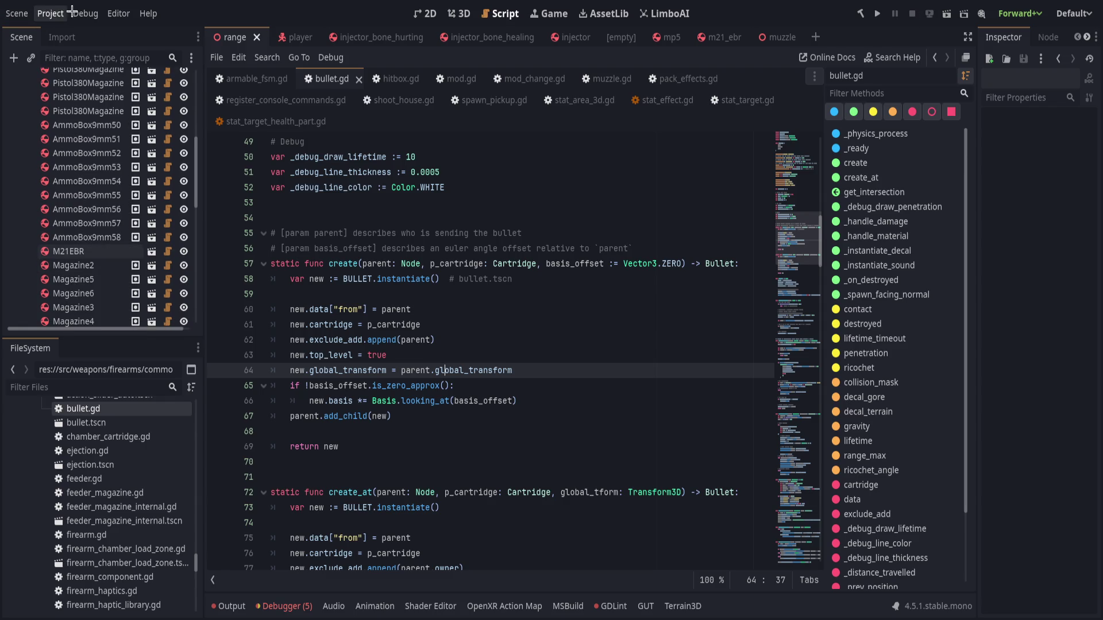
pyautogui.click(880, 13)
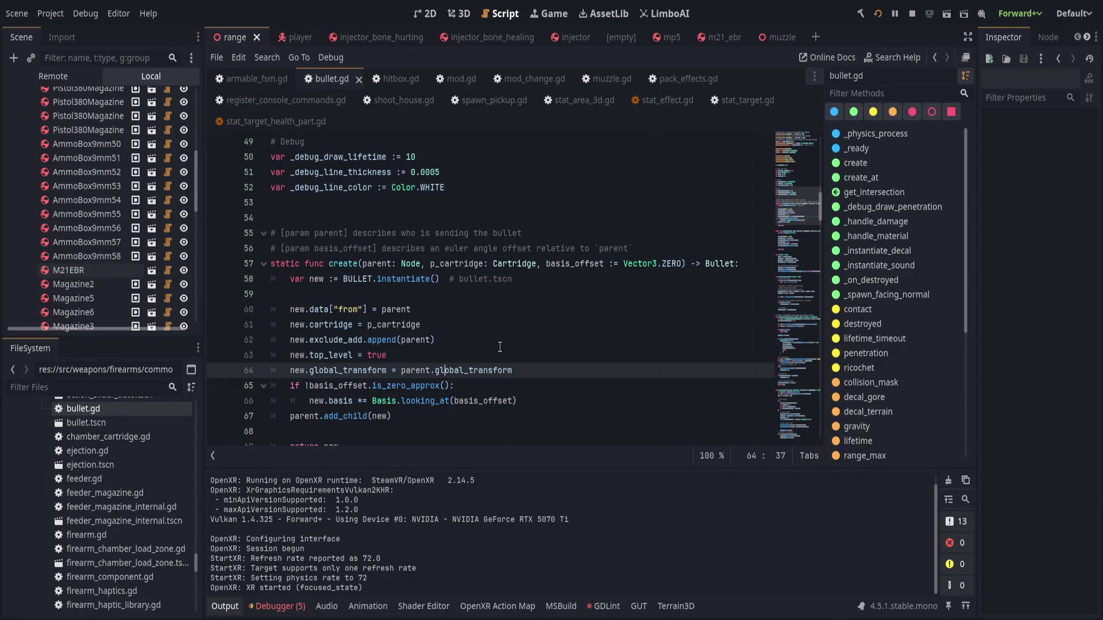
# Review lines 61 through 73 around the create_at function in bullet.gd.
pyautogui.scroll(-1, 502, 336)
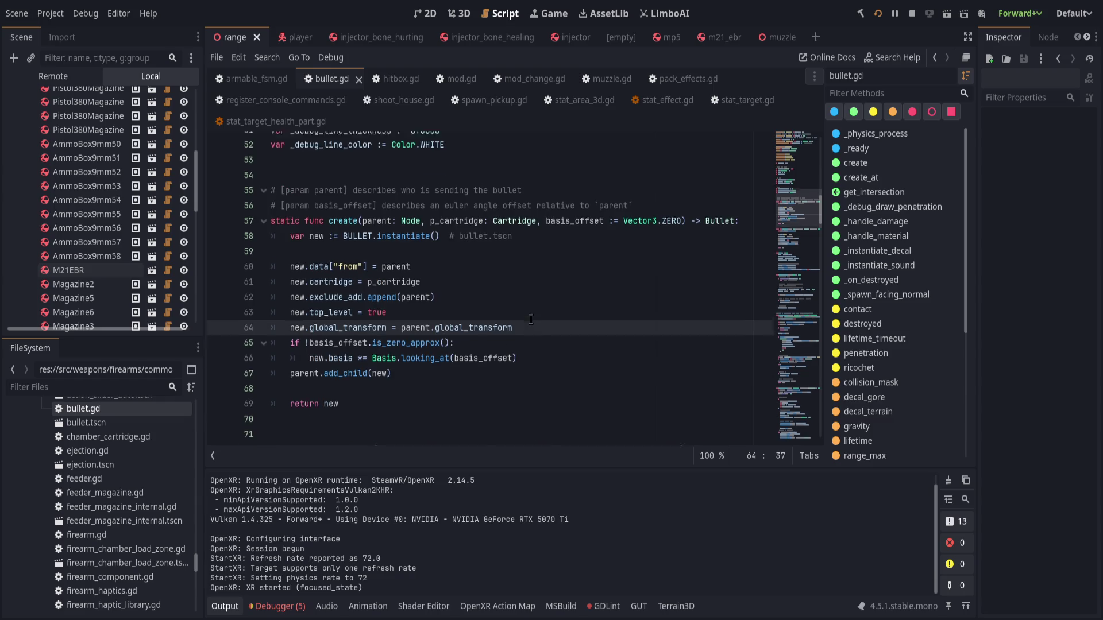
pyautogui.click(491, 275)
pyautogui.scroll(-4, 396, 401)
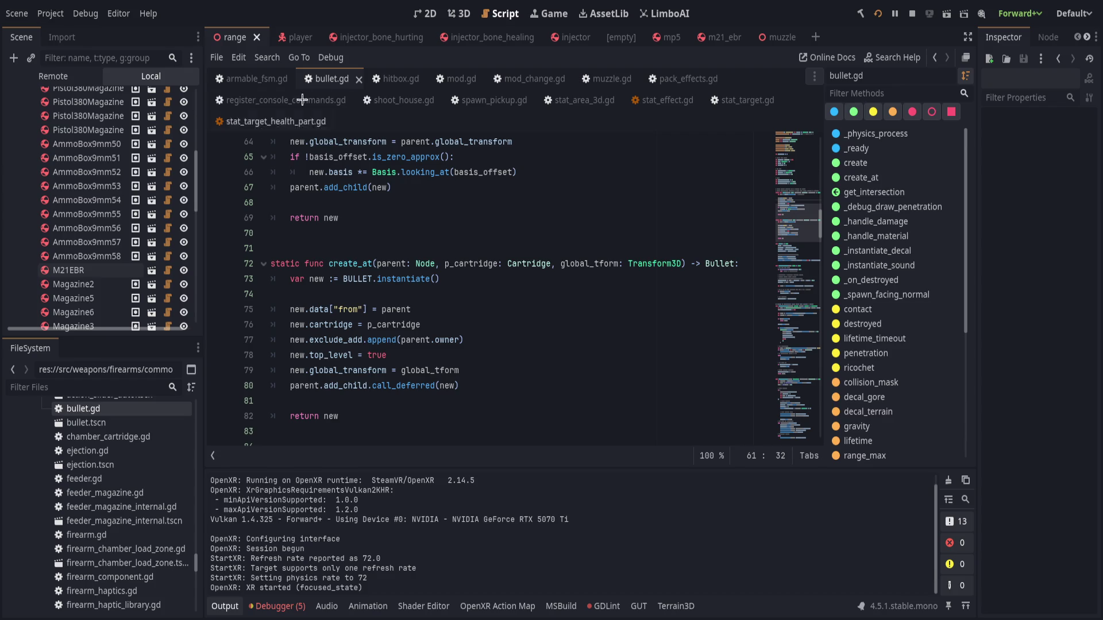
pyautogui.keyDown('shift'); pyautogui.click(635, 277); pyautogui.keyUp('shift')
pyautogui.click(586, 263)
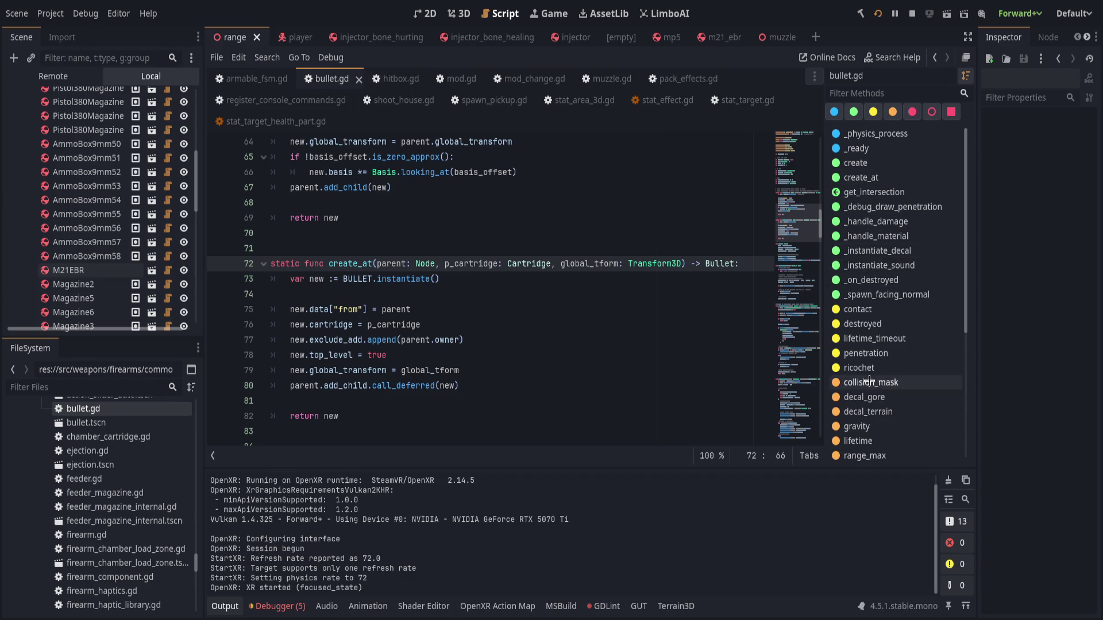
pyautogui.scroll(-5, 871, 381)
pyautogui.scroll(-4, 620, 358)
pyautogui.scroll(5, 620, 359)
pyautogui.scroll(-15, 620, 358)
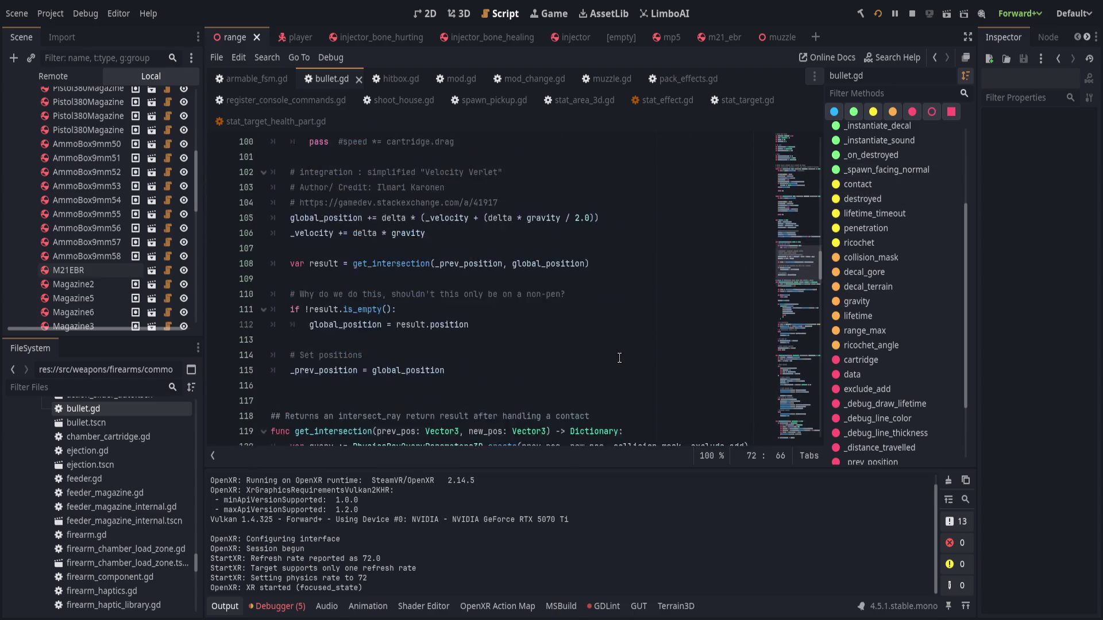
pyautogui.scroll(-6, 619, 357)
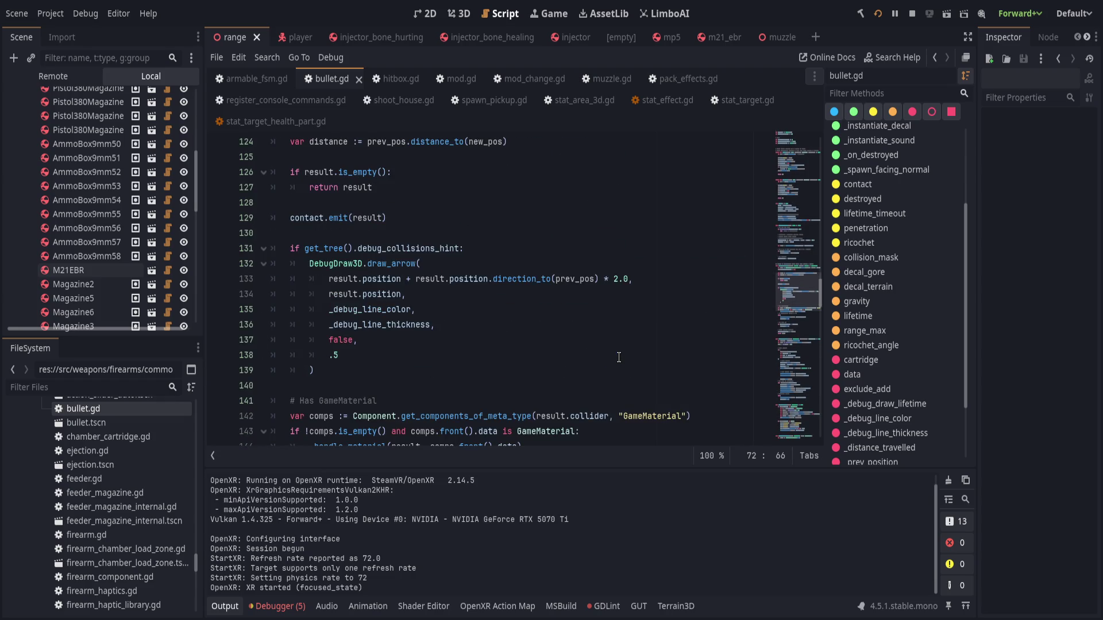
pyautogui.scroll(1, 617, 357)
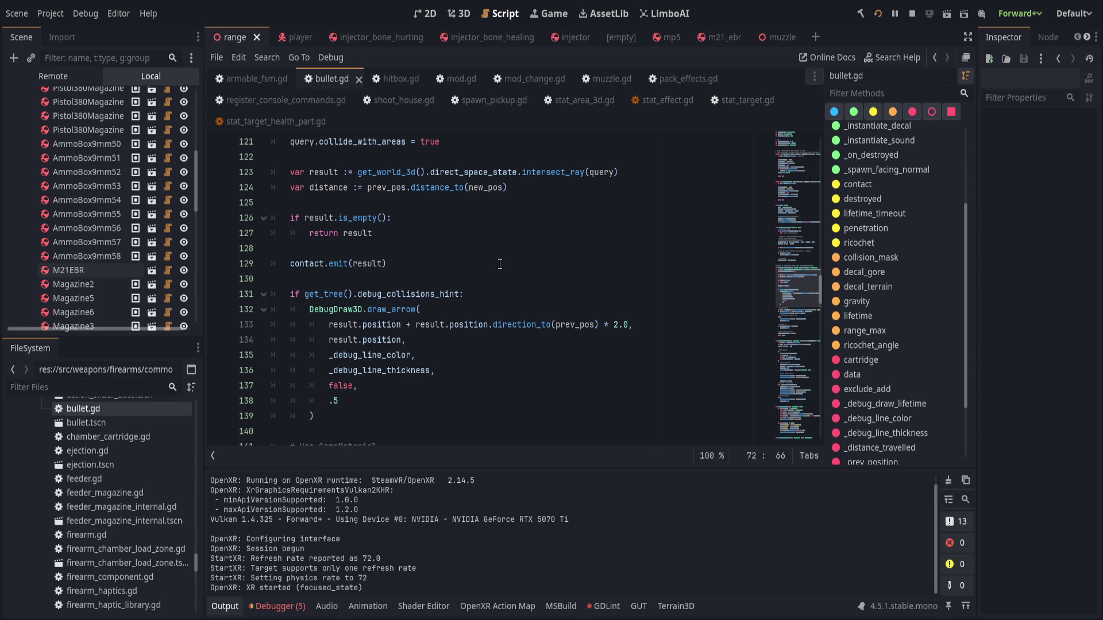
pyautogui.scroll(-1, 502, 267)
# Insert a print_debug("bullet hit result: ", JSON…) line just above contact.emit(result) in get_intersection.
pyautogui.click(493, 219)
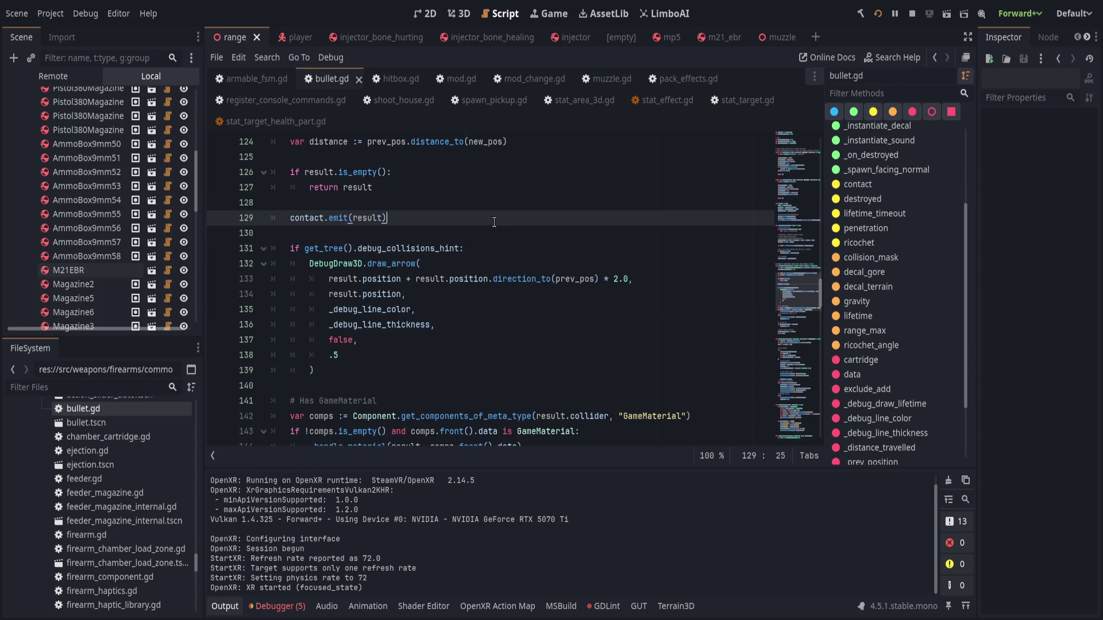
pyautogui.press('Return')
pyautogui.write('t')
pyautogui.hotkey('alt', 'Up')
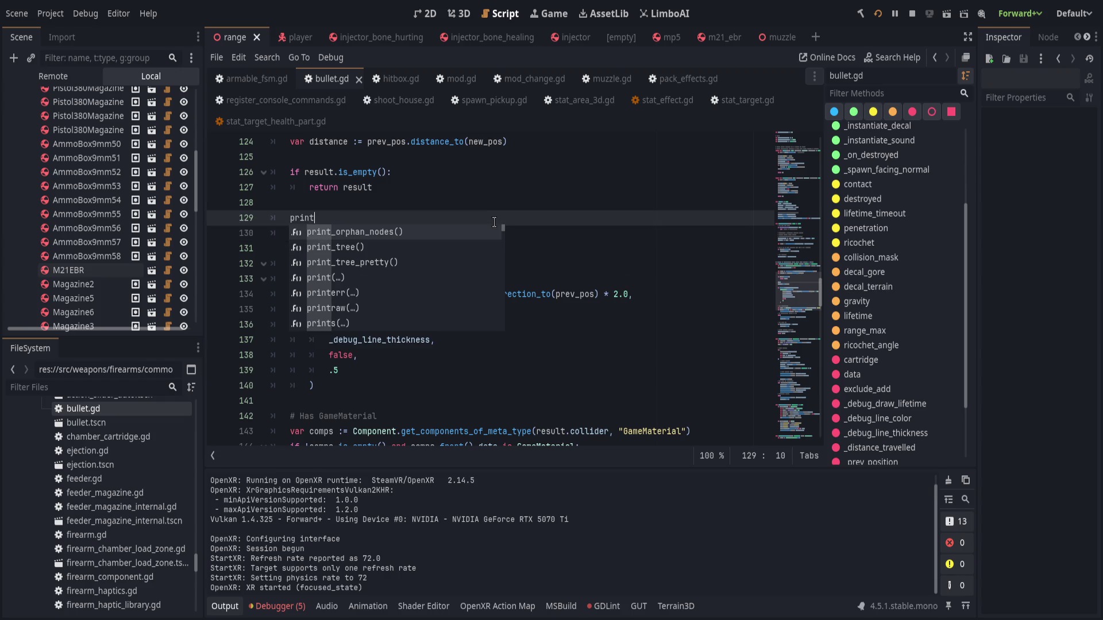
pyautogui.write('(re')
pyautogui.press('Left')
pyautogui.press('Left')
pyautogui.press('Left')
pyautogui.press('BackSpace')
pyautogui.write('_debug("bu')
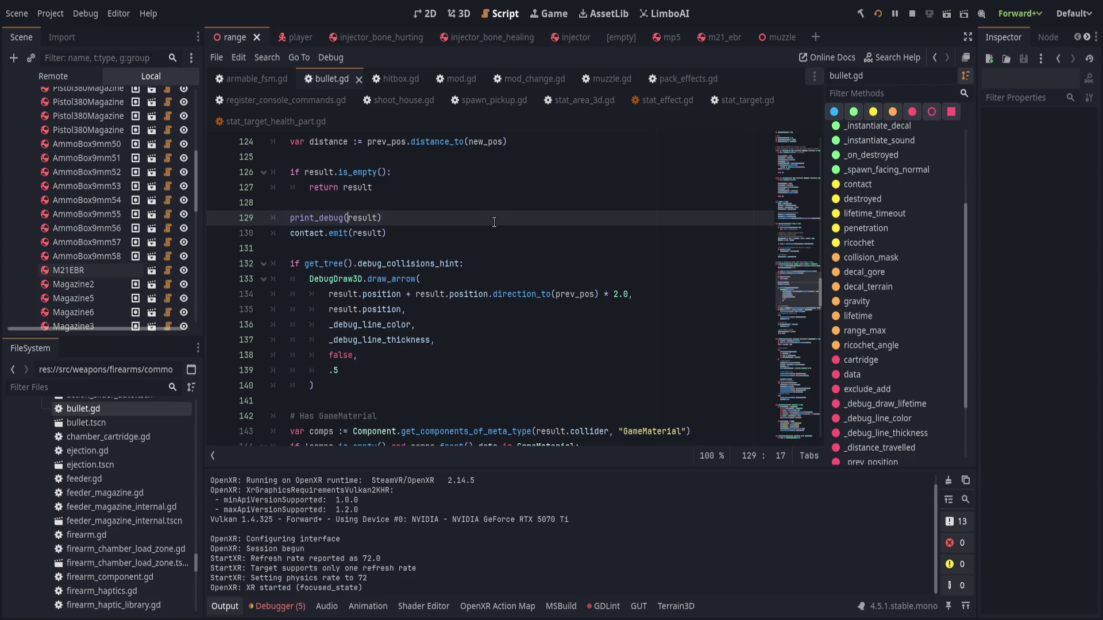
pyautogui.write('llet hit resul')
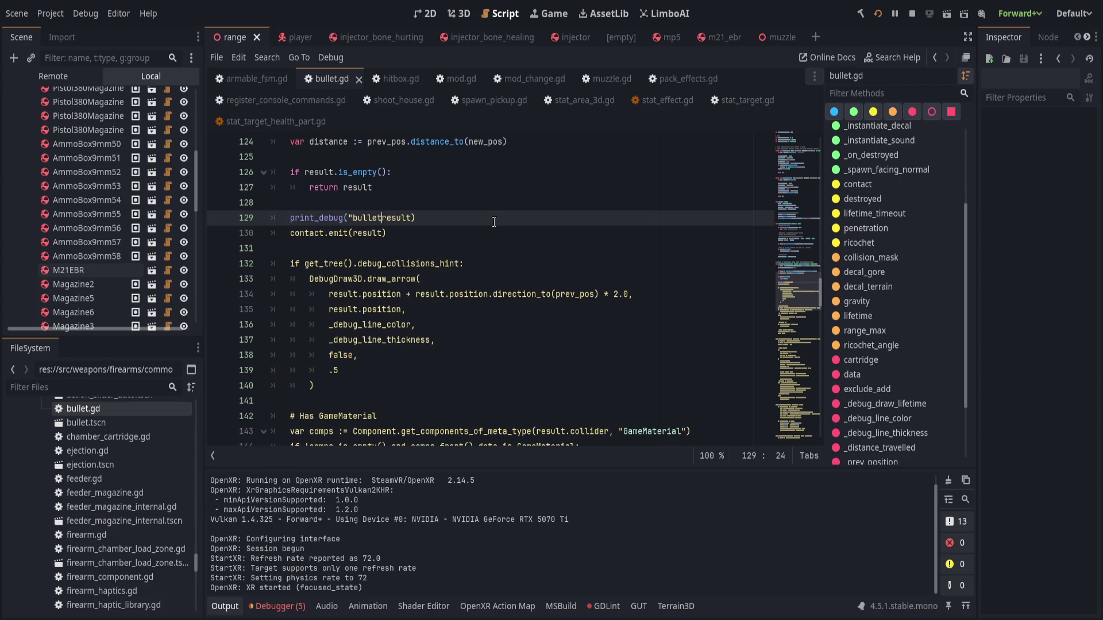
pyautogui.write('t: ", ')
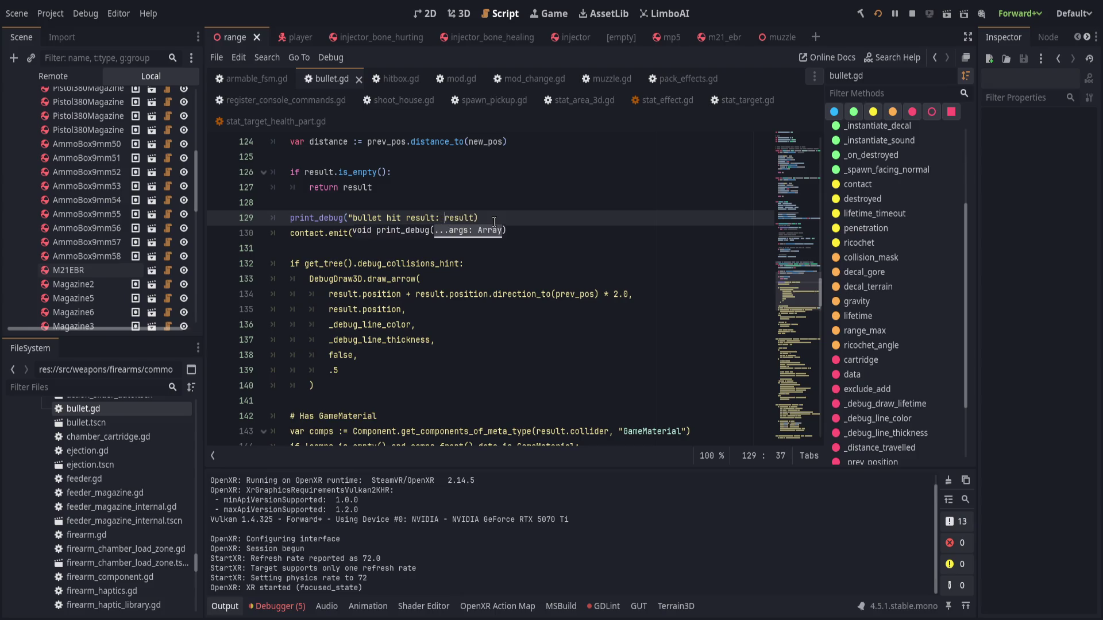
pyautogui.write('JSON')
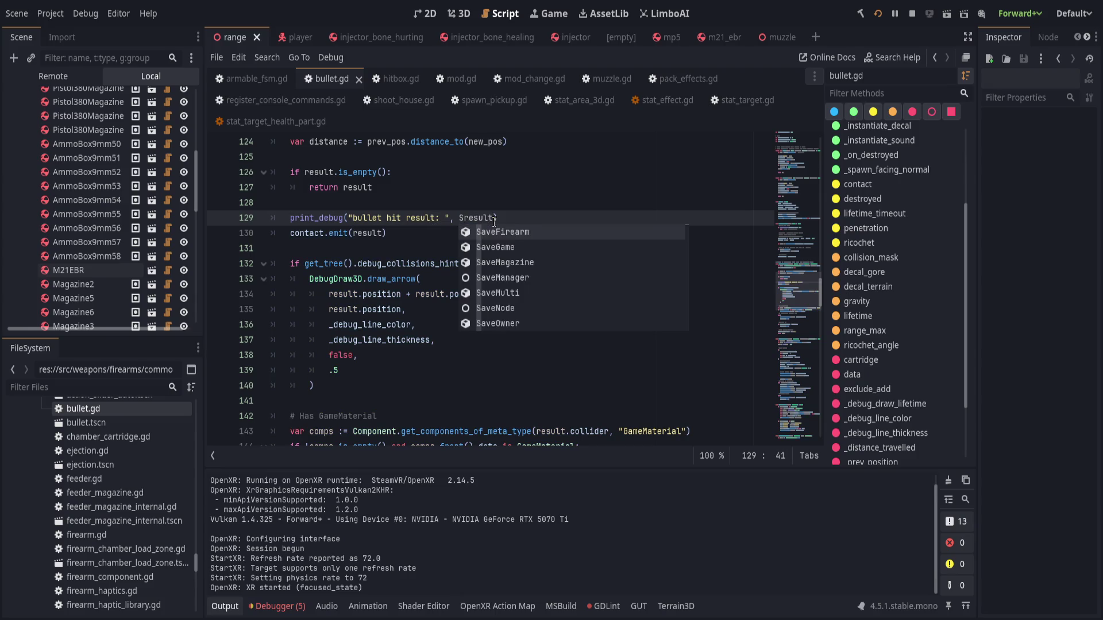